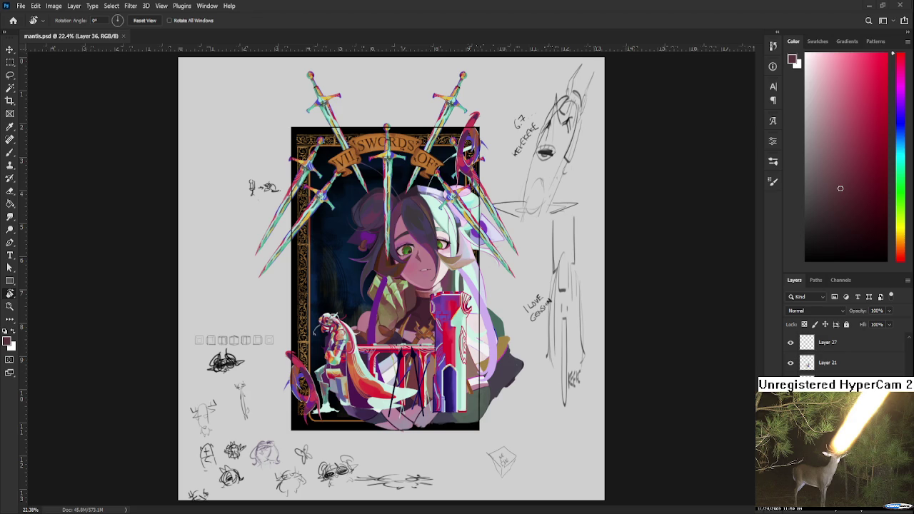
# Zoom in and out around the VII of Swords card to inspect the artwork.
pyautogui.scroll(2, 424, 307)
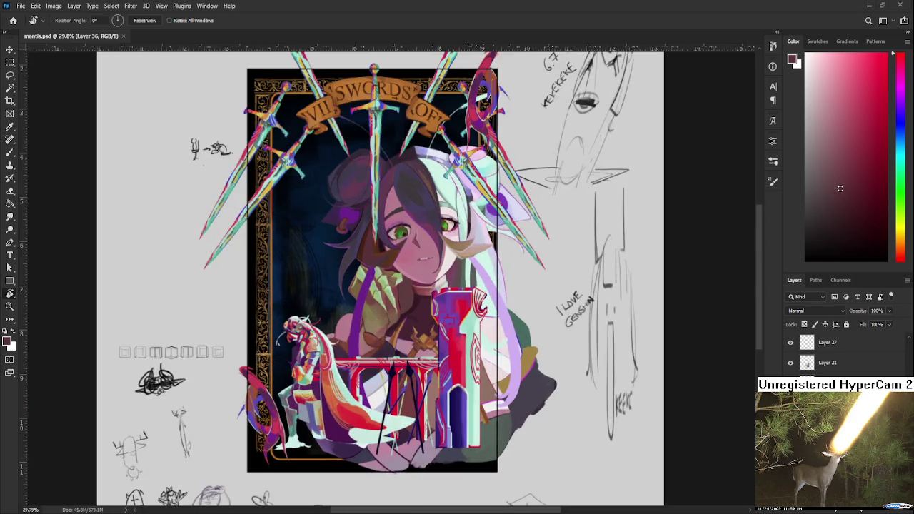
pyautogui.scroll(1, 424, 307)
pyautogui.scroll(1, 424, 307)
pyautogui.scroll(-1, 424, 307)
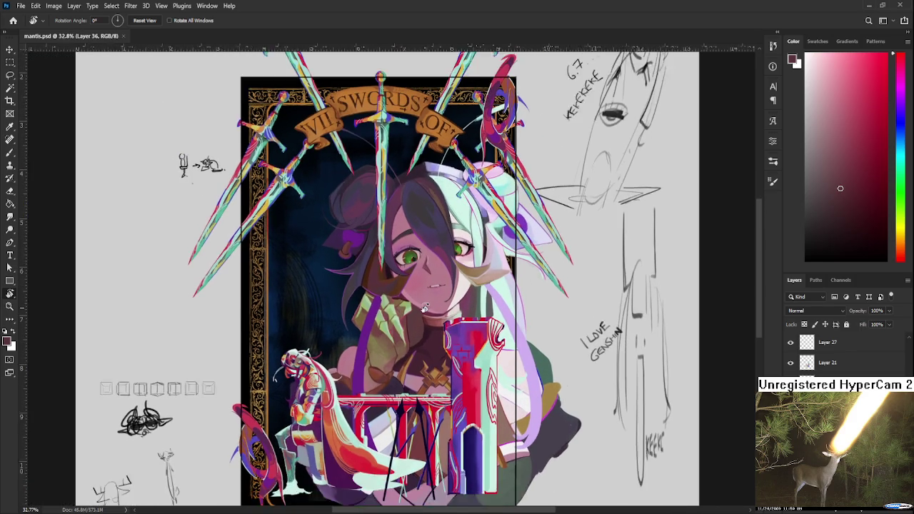
pyautogui.scroll(-1, 424, 307)
pyautogui.scroll(1, 424, 307)
pyautogui.scroll(-1, 424, 309)
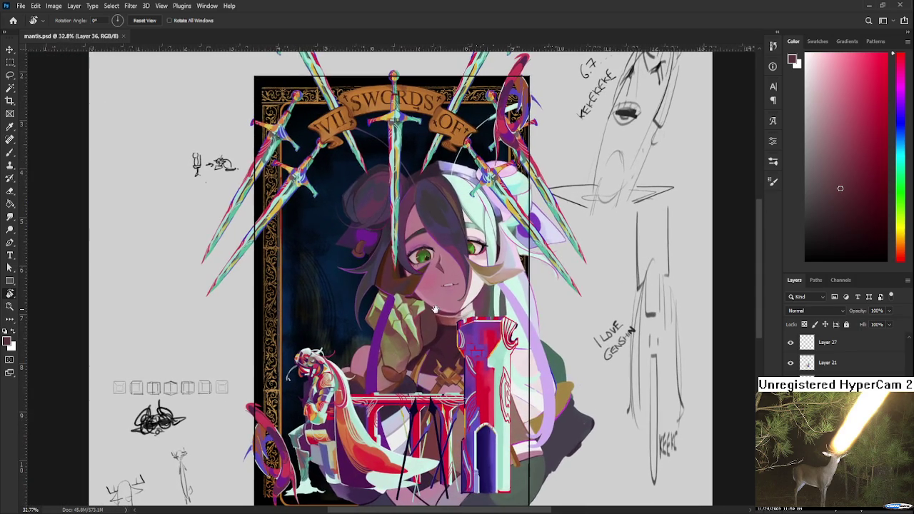
pyautogui.scroll(-1, 432, 310)
pyautogui.scroll(1, 438, 314)
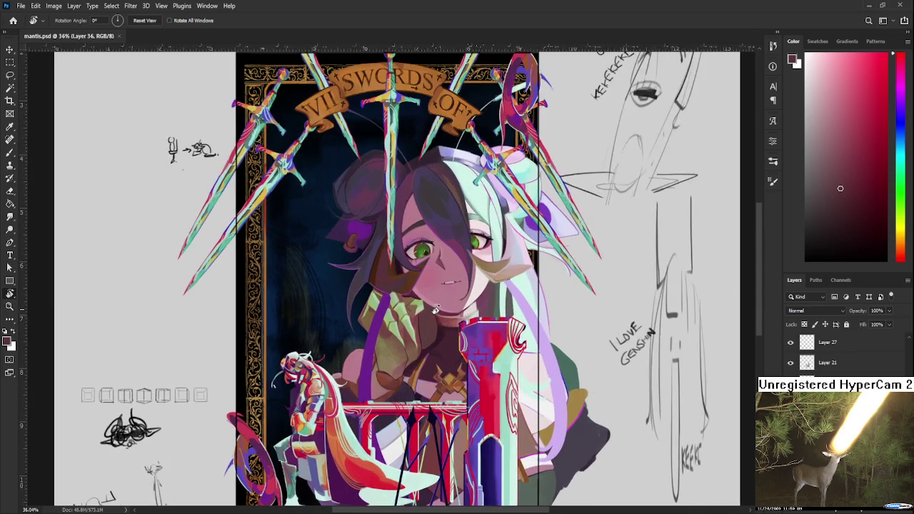
pyautogui.scroll(1, 439, 314)
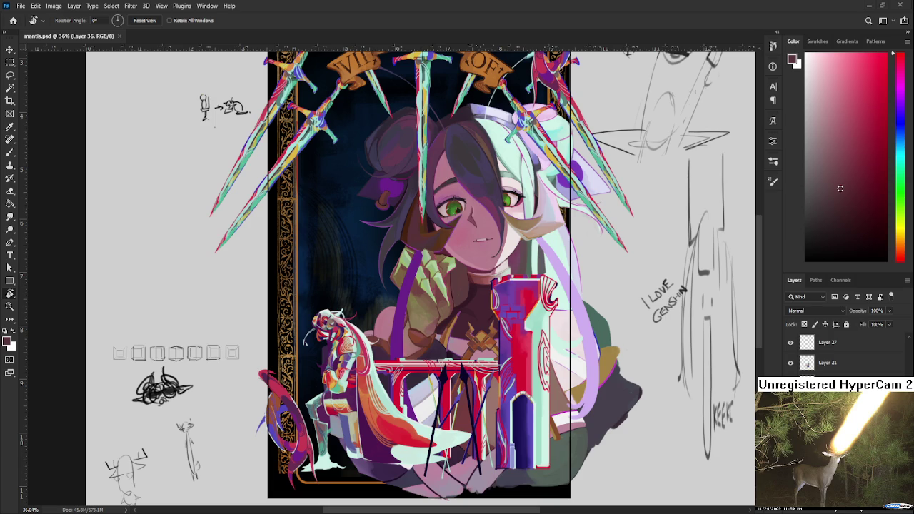
pyautogui.scroll(-2, 421, 271)
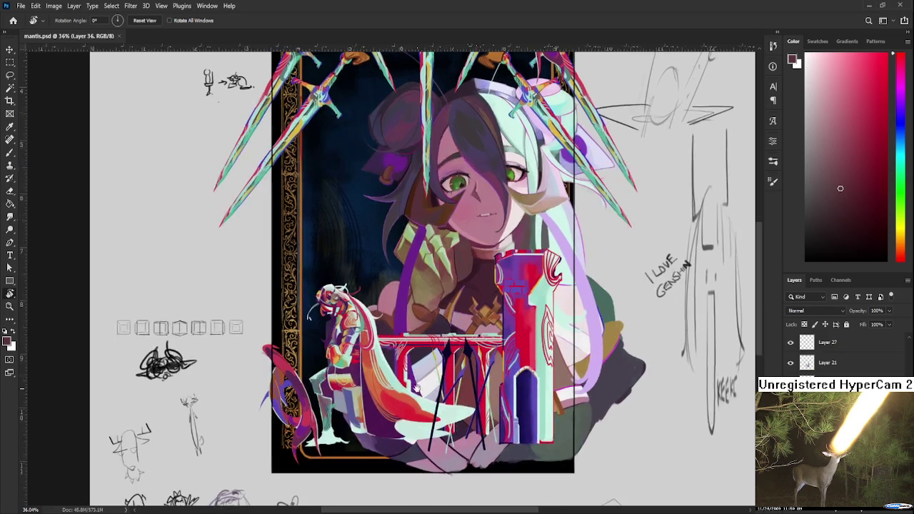
pyautogui.scroll(1, 400, 286)
pyautogui.scroll(-1, 821, 353)
pyautogui.scroll(-1, 821, 354)
pyautogui.scroll(-1, 821, 354)
pyautogui.scroll(-1, 821, 354)
pyautogui.scroll(2, 821, 353)
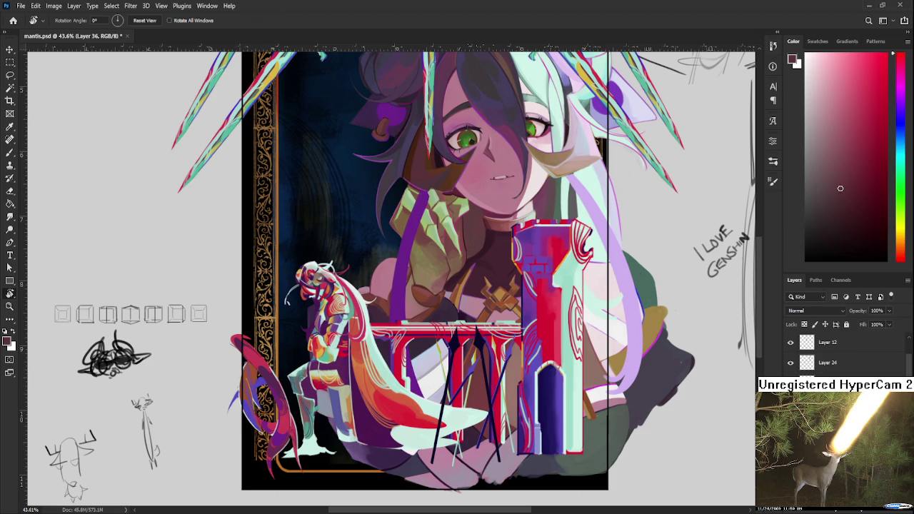
pyautogui.scroll(-1, 482, 425)
pyautogui.scroll(-1, 482, 425)
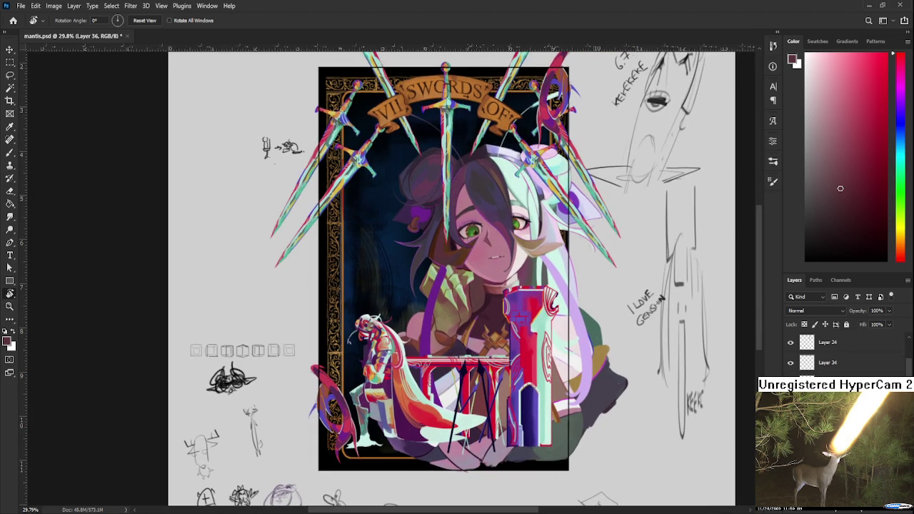
# Step down through the layers with Alt+[ and set the foreground colour to white.
pyautogui.hotkey('alt', '[')
pyautogui.hotkey('alt', '[')
pyautogui.scroll(-1, 843, 354)
pyautogui.hotkey('alt', '[')
pyautogui.click(807, 55)
# Within a rectangular card-frame selection, airbrush soft white over the lower half with an 1100-size brush.
pyautogui.press('m')
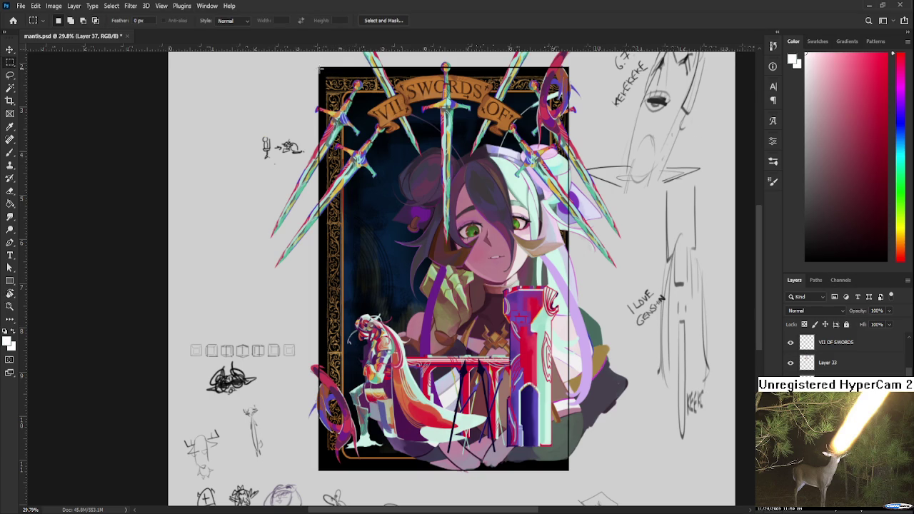
pyautogui.scroll(-3, 842, 353)
pyautogui.scroll(-3, 843, 354)
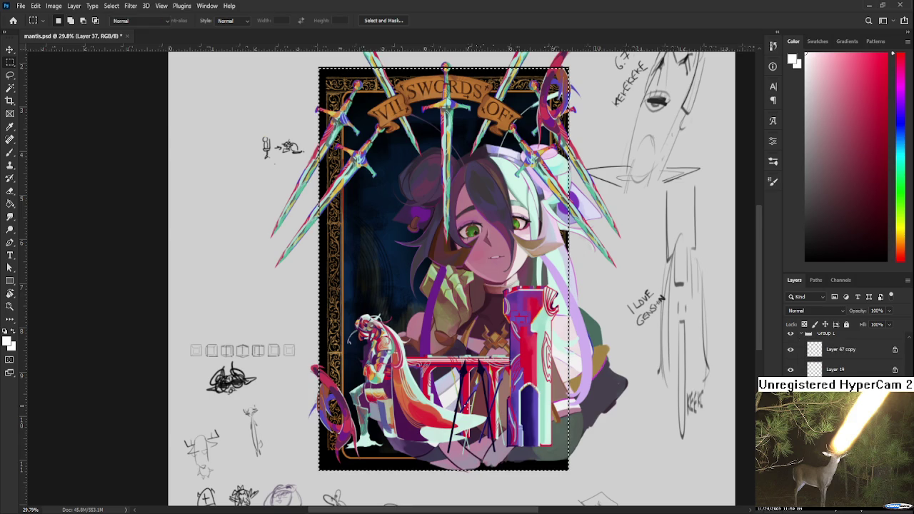
pyautogui.press('b')
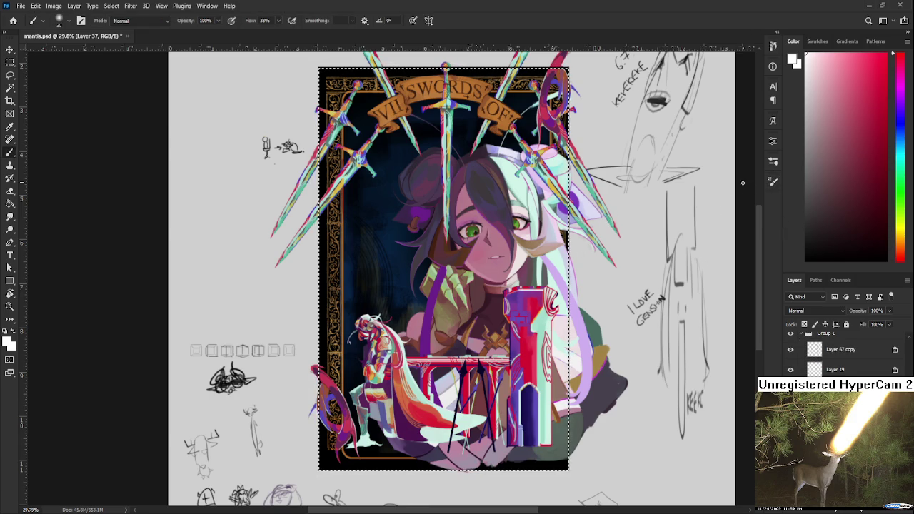
pyautogui.press(']')
pyautogui.press(']')
pyautogui.press(']')
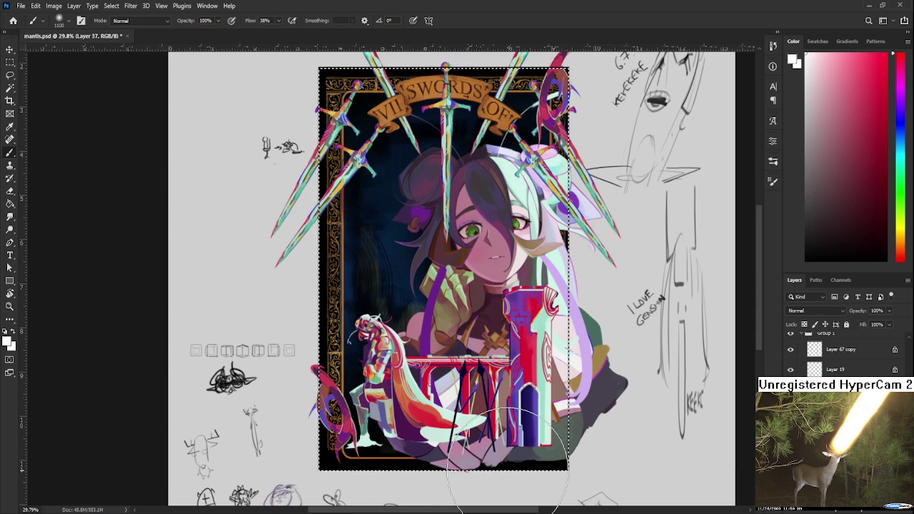
pyautogui.moveTo(500, 450)
pyautogui.mouseDown()
pyautogui.moveTo(400, 443)
pyautogui.moveTo(404, 474)
pyautogui.moveTo(433, 457)
pyautogui.moveTo(378, 438)
pyautogui.moveTo(344, 457)
pyautogui.moveTo(531, 411)
pyautogui.moveTo(551, 428)
pyautogui.moveTo(398, 459)
pyautogui.moveTo(560, 461)
pyautogui.mouseUp()
pyautogui.hotkey('ctrl', 'z')
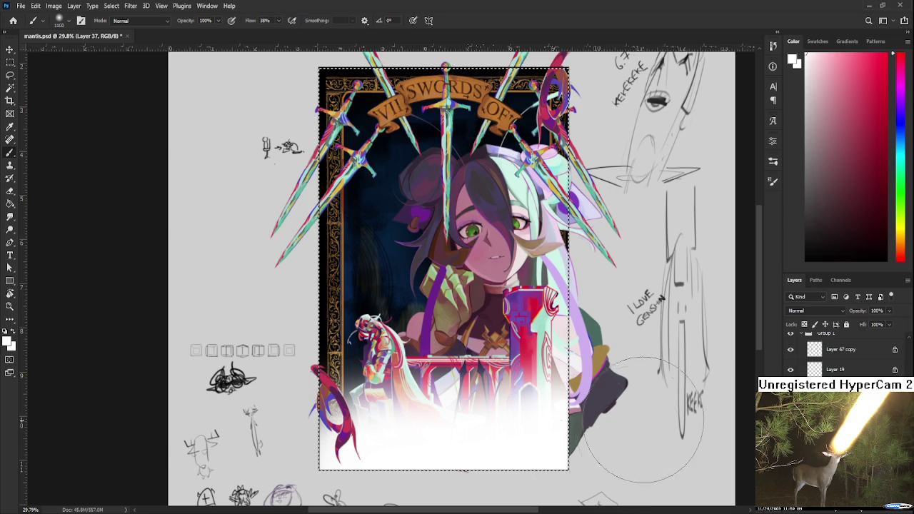
pyautogui.scroll(-2, 789, 390)
pyautogui.scroll(-2, 790, 389)
pyautogui.scroll(-1, 790, 390)
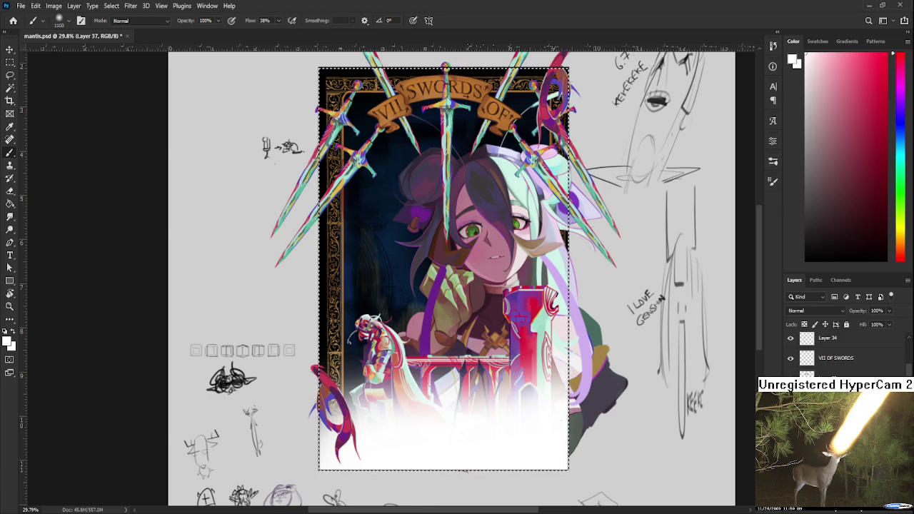
# Lasso the wedge between the pillars and add the small figure and red tower shapes from their layers.
pyautogui.hotkey('ctrl', 'd')
pyautogui.press('l')
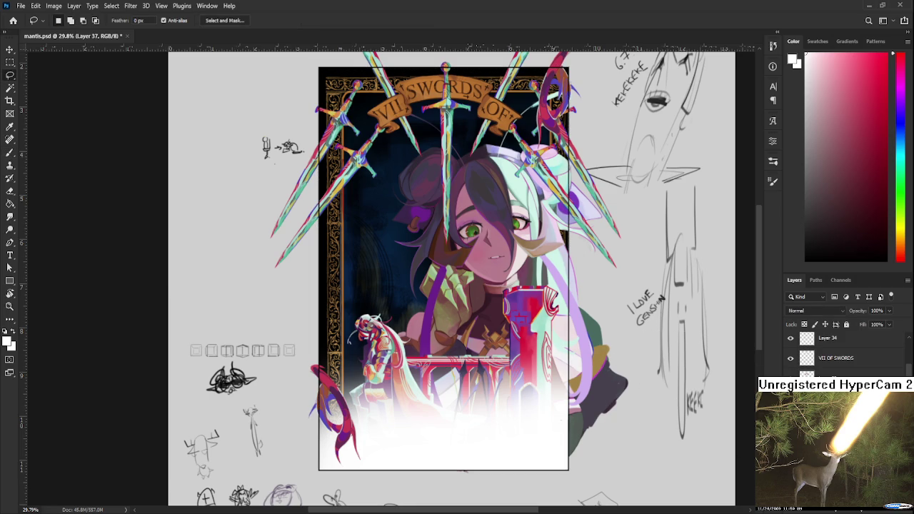
pyautogui.moveTo(480, 368); pyautogui.dragTo(464, 367)
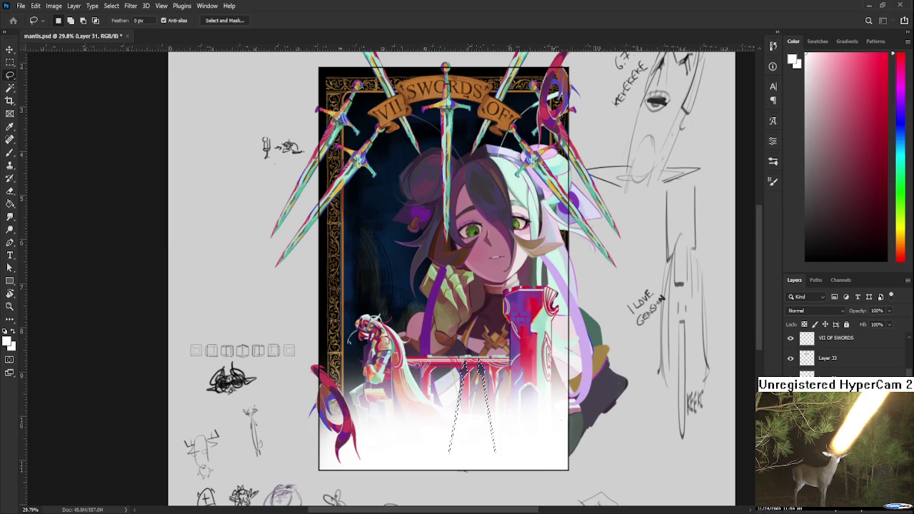
pyautogui.click(811, 353)
pyautogui.scroll(-1, 821, 349)
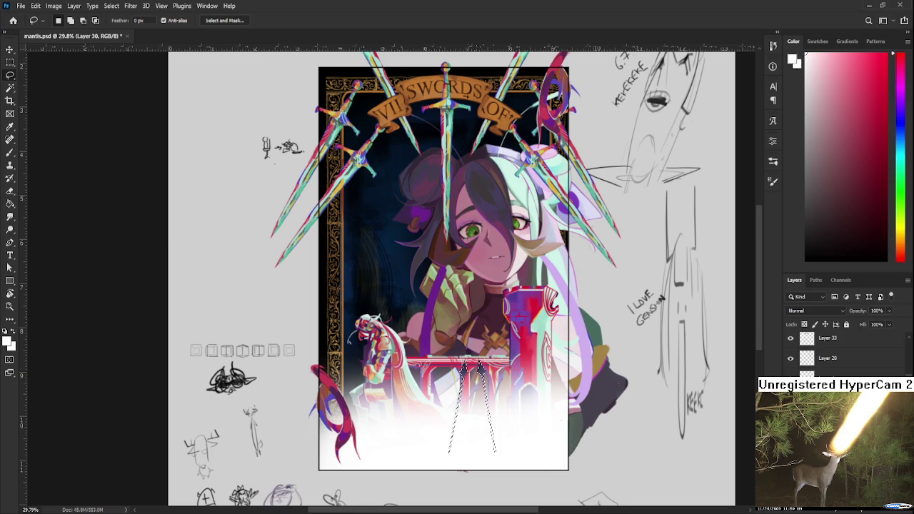
pyautogui.keyDown('ctrl'); pyautogui.keyDown('shift'); pyautogui.click(806, 337); pyautogui.keyUp('shift'); pyautogui.keyUp('ctrl')
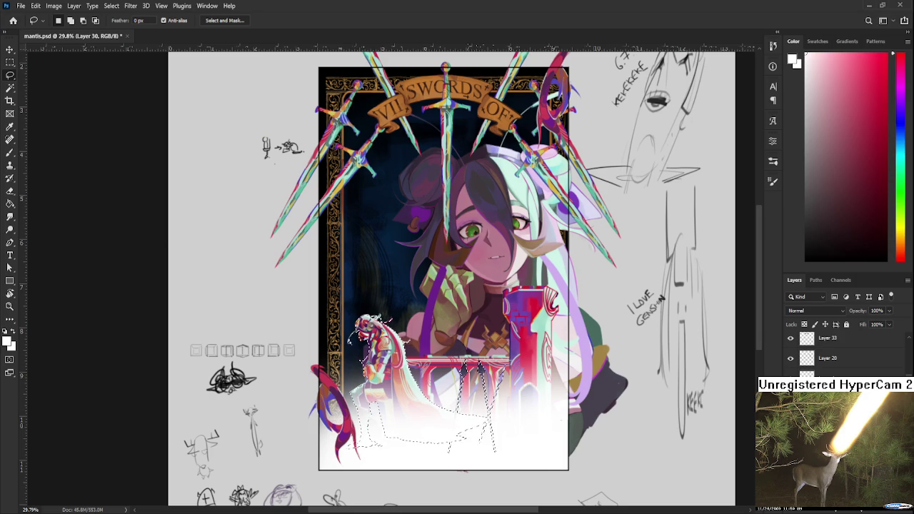
pyautogui.scroll(-1, 821, 350)
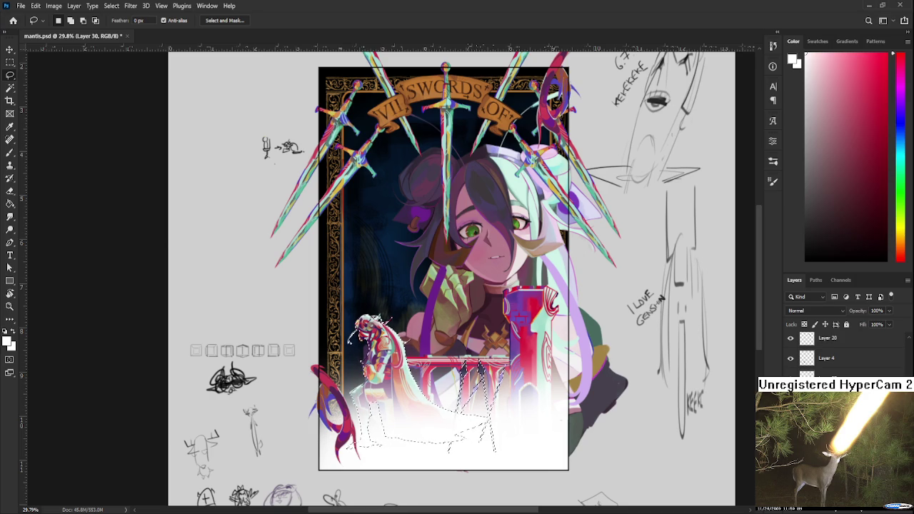
pyautogui.scroll(-1, 821, 372)
pyautogui.keyDown('ctrl'); pyautogui.keyDown('shift'); pyautogui.click(806, 373); pyautogui.keyUp('shift'); pyautogui.keyUp('ctrl')
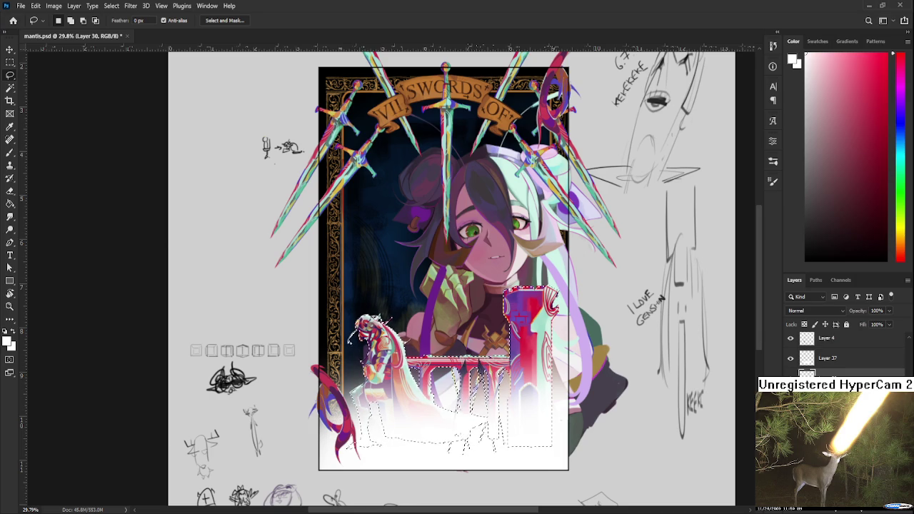
pyautogui.press('e')
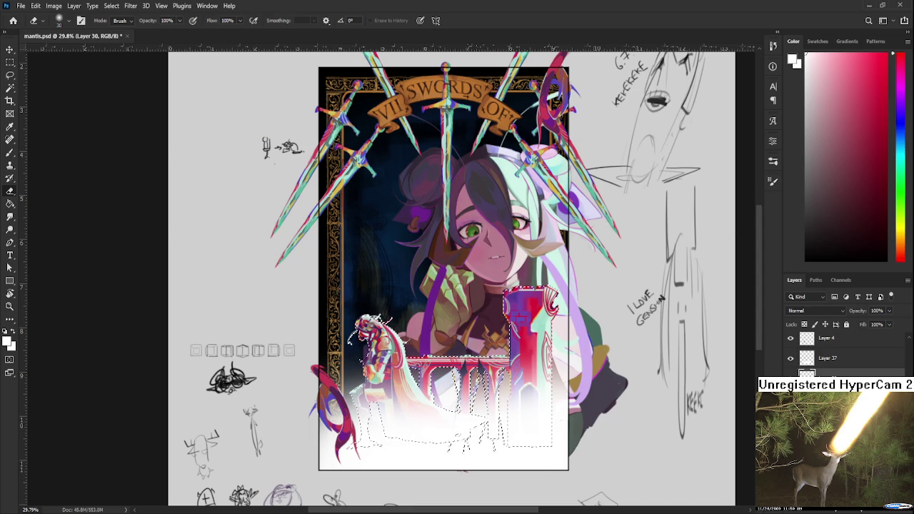
# Erase the white fade over the red pillars, toggling undo/redo to compare before and after.
pyautogui.hotkey('ctrl', 'z')
pyautogui.hotkey('ctrl', 'shift', 'z')
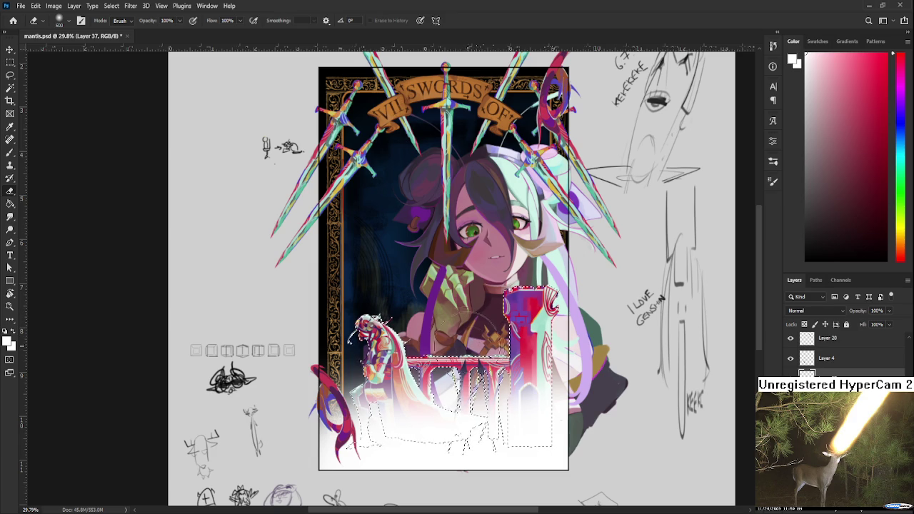
pyautogui.moveTo(457, 371); pyautogui.dragTo(563, 357)
pyautogui.hotkey('ctrl', 'z')
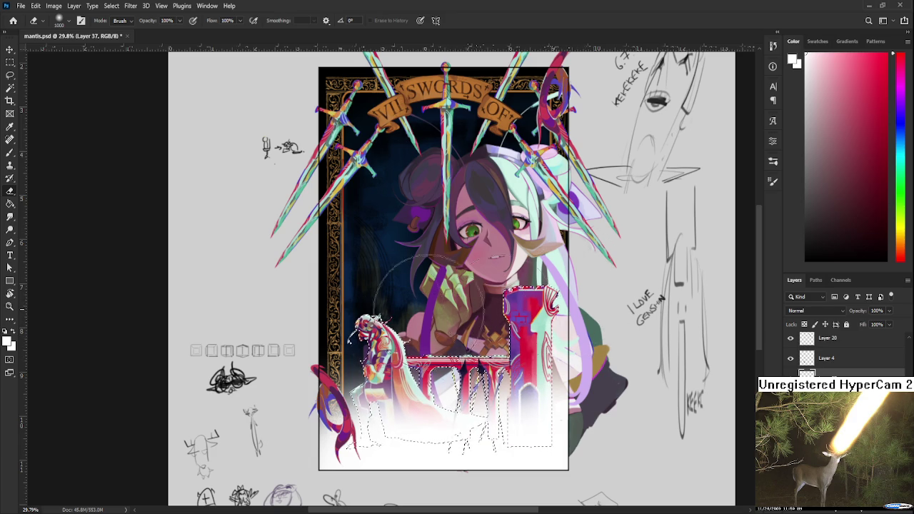
pyautogui.hotkey('ctrl', 'shift', 'z')
pyautogui.hotkey('ctrl', 'z')
pyautogui.hotkey('ctrl', 'shift', 'z')
pyautogui.hotkey('ctrl', 'z')
pyautogui.hotkey('ctrl', 'shift', 'z')
pyautogui.hotkey('ctrl', 'z')
pyautogui.hotkey('ctrl', 'z')
pyautogui.hotkey('ctrl', 'shift', 'z')
pyautogui.hotkey('ctrl', 'shift', 'z')
pyautogui.hotkey('ctrl', 'z')
pyautogui.hotkey('ctrl', 'z')
pyautogui.hotkey('ctrl', 'shift', 'z')
pyautogui.hotkey('ctrl', 'shift', 'z')
pyautogui.hotkey('ctrl', 'z')
pyautogui.hotkey('ctrl', 'shift', 'z')
pyautogui.hotkey('ctrl', 'z')
pyautogui.hotkey('ctrl', 'shift', 'z')
pyautogui.hotkey('ctrl', 'z')
pyautogui.hotkey('ctrl', 'shift', 'z')
pyautogui.hotkey('ctrl', 'z')
pyautogui.hotkey('ctrl', 'shift', 'z')
# Erase the remaining haze on the red pillar and the purple pillar's base.
pyautogui.moveTo(544, 332)
pyautogui.mouseDown()
pyautogui.moveTo(564, 291)
pyautogui.moveTo(535, 296)
pyautogui.mouseUp()
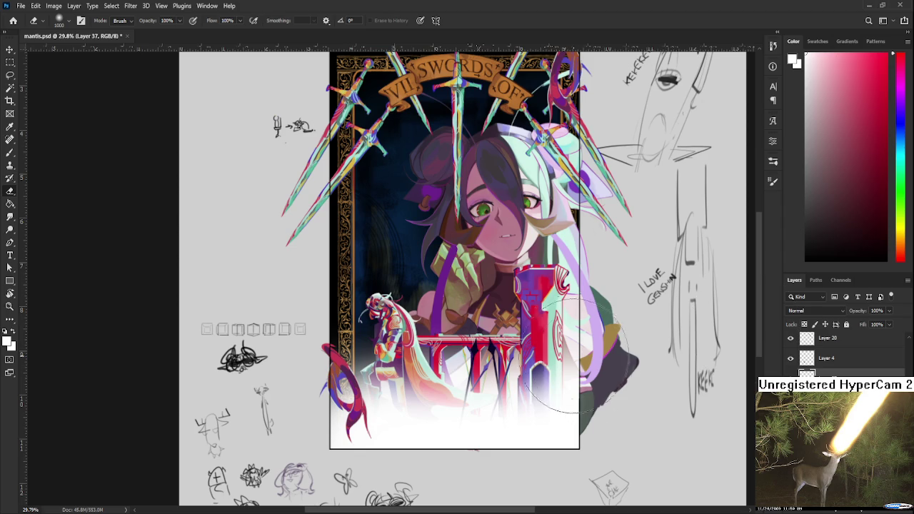
pyautogui.moveTo(557, 285); pyautogui.dragTo(578, 337)
pyautogui.hotkey('ctrl', 'z')
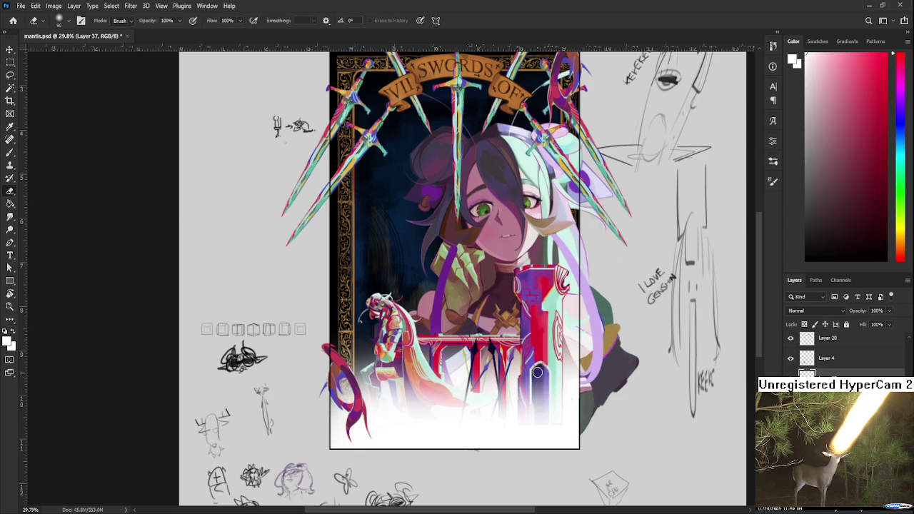
pyautogui.moveTo(539, 388)
pyautogui.mouseDown()
pyautogui.moveTo(541, 419)
pyautogui.moveTo(545, 397)
pyautogui.moveTo(528, 373)
pyautogui.moveTo(526, 413)
pyautogui.moveTo(563, 376)
pyautogui.mouseUp()
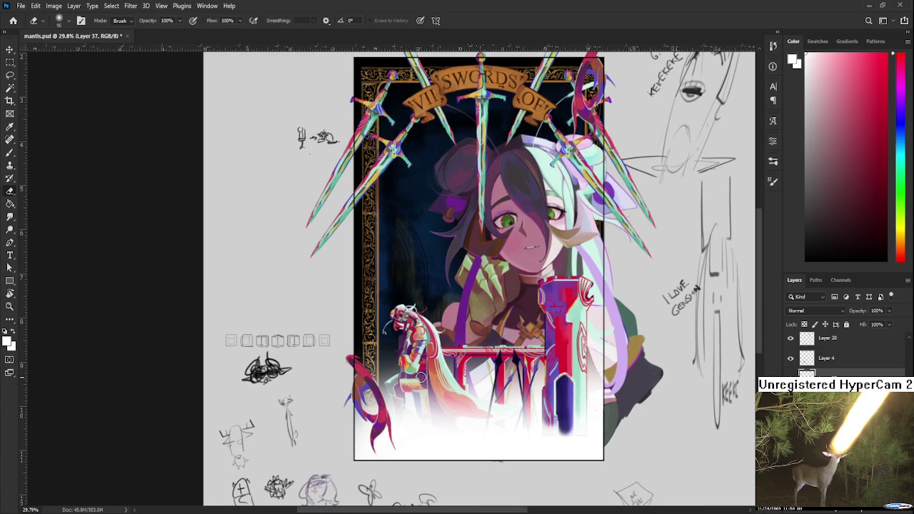
# Enlarge the eraser and clear the white haze off the orange cape.
pyautogui.press(']')
pyautogui.press(']')
pyautogui.press(']')
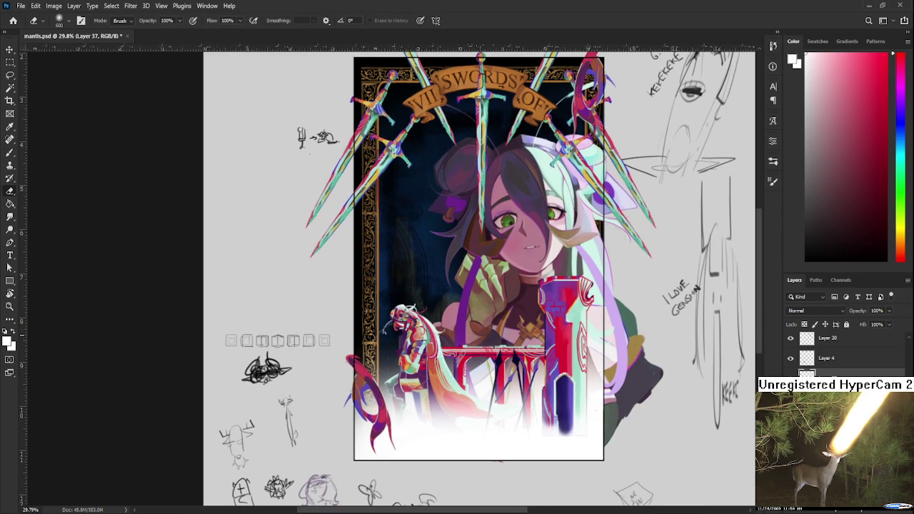
pyautogui.moveTo(443, 345); pyautogui.dragTo(432, 343)
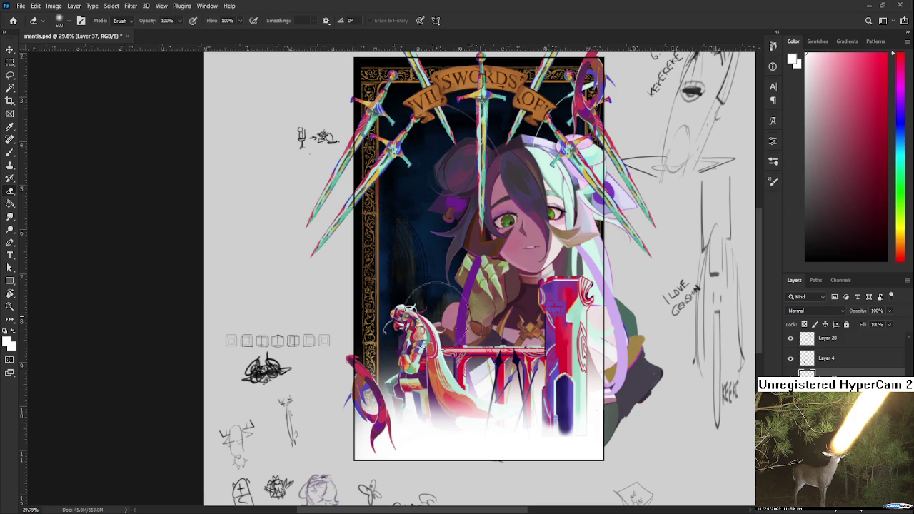
pyautogui.press('b')
pyautogui.press('[')
pyautogui.press('[')
pyautogui.press('[')
pyautogui.press('[')
pyautogui.press('[')
pyautogui.press('[')
pyautogui.press('[')
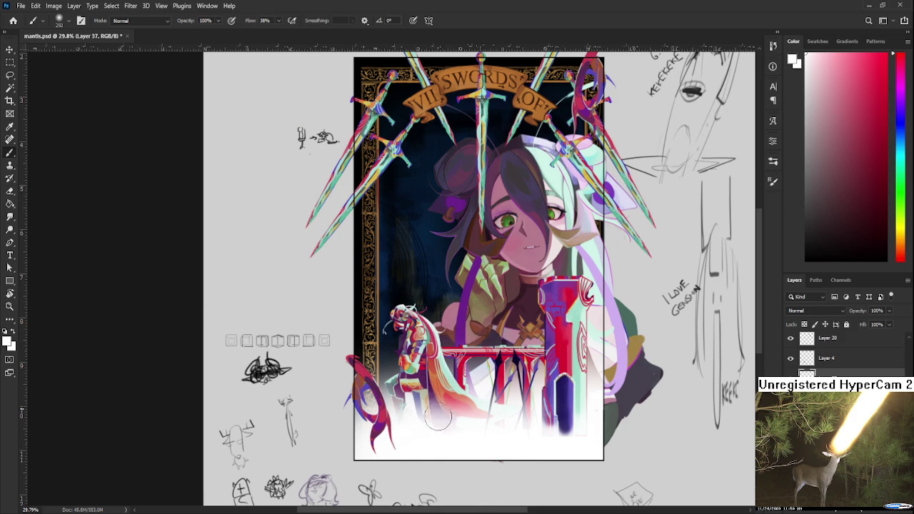
pyautogui.press('e')
pyautogui.moveTo(448, 422)
pyautogui.mouseDown()
pyautogui.moveTo(468, 407)
pyautogui.moveTo(450, 414)
pyautogui.moveTo(478, 410)
pyautogui.moveTo(500, 371)
pyautogui.moveTo(526, 382)
pyautogui.moveTo(496, 360)
pyautogui.moveTo(528, 343)
pyautogui.moveTo(500, 329)
pyautogui.moveTo(526, 335)
pyautogui.mouseUp()
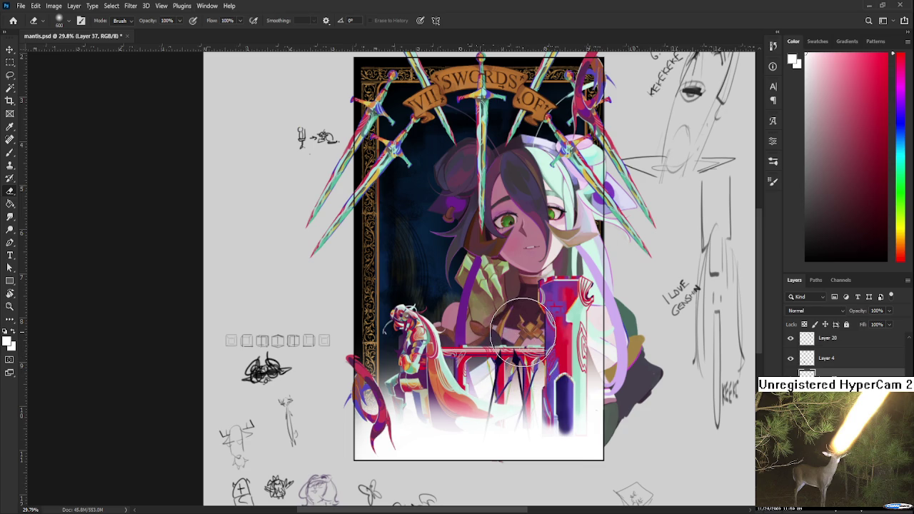
pyautogui.scroll(-2, 523, 331)
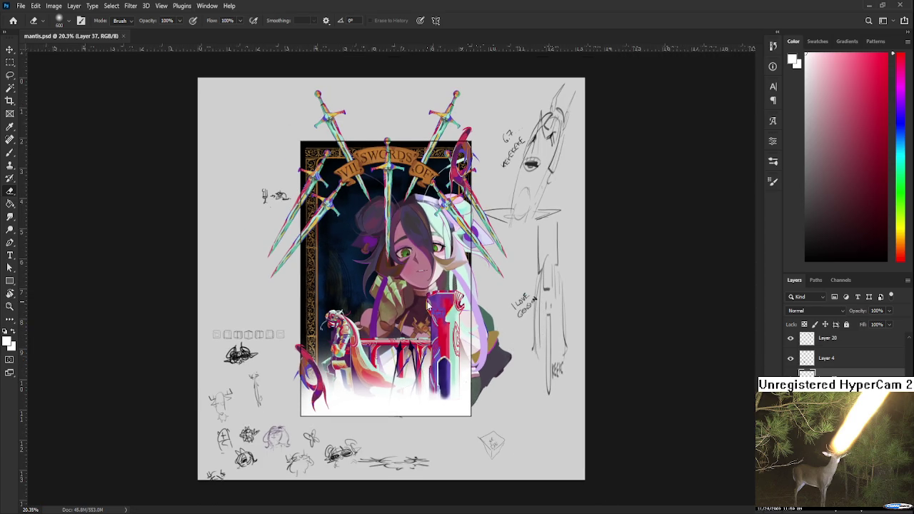
# Switch to the Brush and shrink it to size 60.
pyautogui.scroll(2, 413, 322)
pyautogui.scroll(2, 413, 322)
pyautogui.press('b')
pyautogui.moveTo(417, 463)
pyautogui.mouseDown()
pyautogui.moveTo(426, 434)
pyautogui.moveTo(384, 417)
pyautogui.moveTo(393, 403)
pyautogui.moveTo(420, 422)
pyautogui.mouseUp()
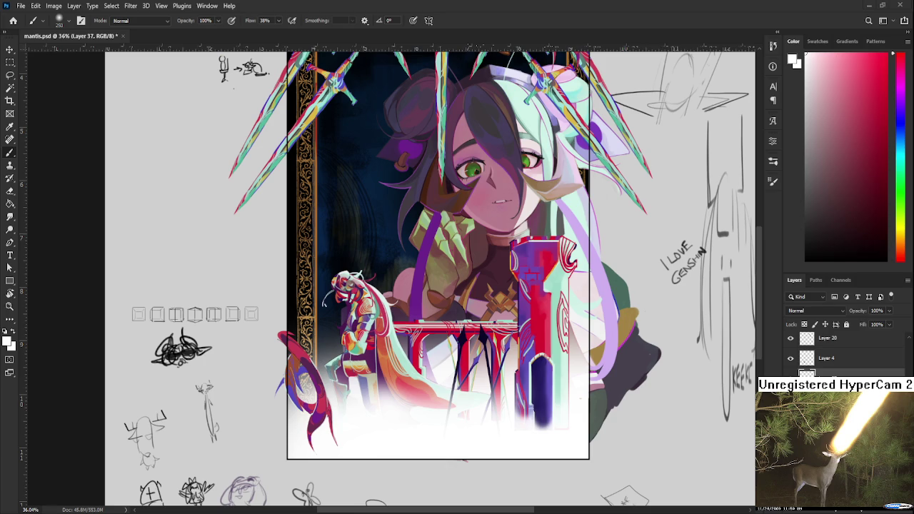
pyautogui.scroll(-2, 489, 339)
pyautogui.scroll(-1, 490, 339)
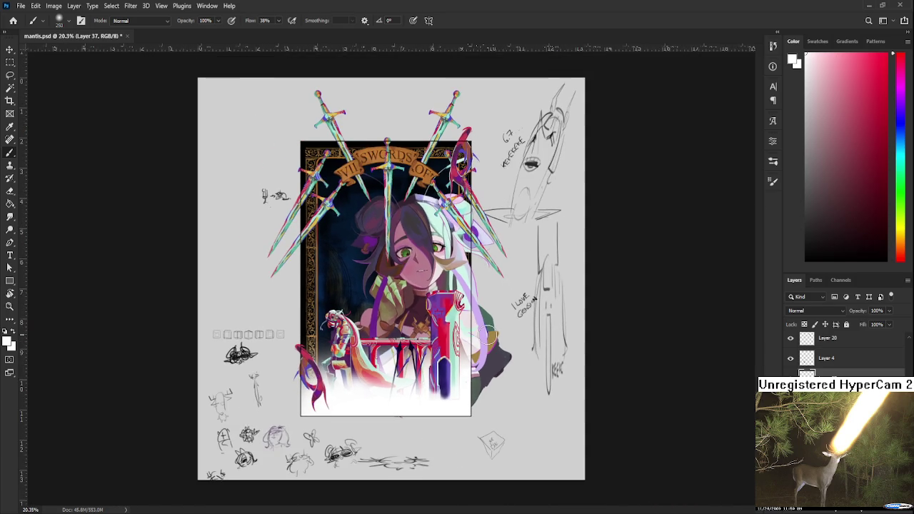
pyautogui.scroll(2, 456, 343)
pyautogui.scroll(1, 442, 350)
pyautogui.scroll(2, 428, 357)
pyautogui.scroll(-1, 426, 370)
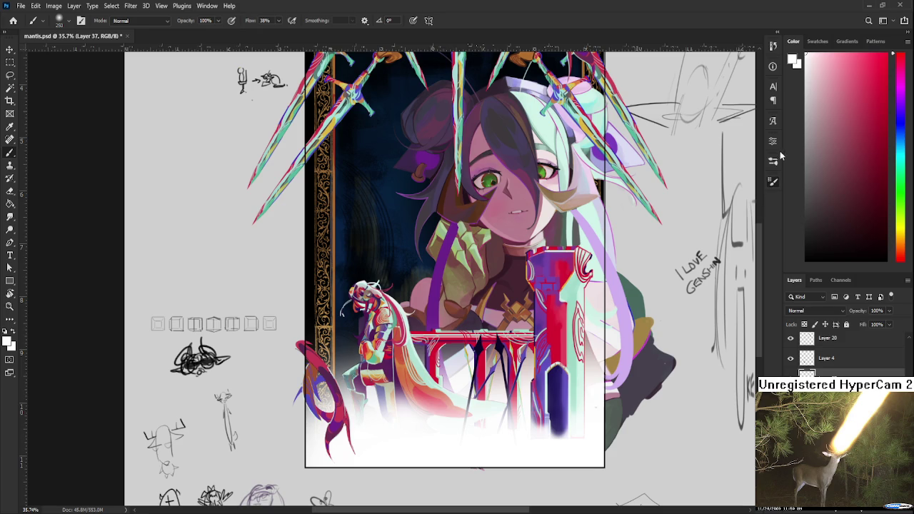
pyautogui.press('.')
# Paint a small brightening stroke on the knight's legs and toggle undo/redo to compare it.
pyautogui.moveTo(357, 377); pyautogui.dragTo(355, 391)
pyautogui.hotkey('ctrl', 'z')
pyautogui.hotkey('ctrl', 'shift', 'z')
pyautogui.hotkey('ctrl', 'z')
pyautogui.hotkey('ctrl', 'shift', 'z')
pyautogui.hotkey('ctrl', 'z')
pyautogui.hotkey('ctrl', 'shift', 'z')
pyautogui.hotkey('ctrl', 'z')
pyautogui.hotkey('ctrl', 'shift', 'z')
pyautogui.hotkey('ctrl', 'z')
pyautogui.hotkey('ctrl', 'shift', 'z')
pyautogui.hotkey('ctrl', 'z')
pyautogui.hotkey('ctrl', 'shift', 'z')
pyautogui.hotkey('ctrl', 'z')
pyautogui.hotkey('ctrl', 'shift', 'z')
pyautogui.hotkey('ctrl', 'shift', 'z')
pyautogui.hotkey('ctrl', 'shift', 'z')
pyautogui.hotkey('ctrl', 'z')
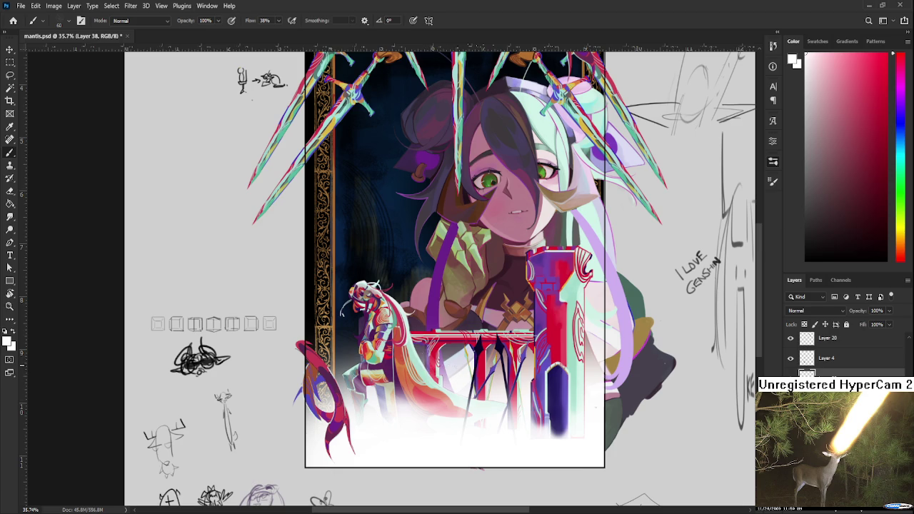
pyautogui.moveTo(450, 367); pyautogui.dragTo(436, 349)
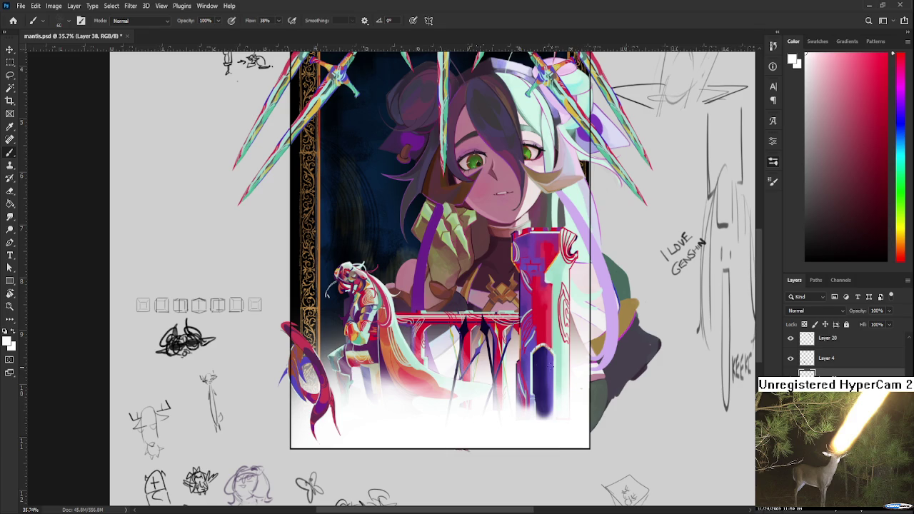
# Paint a faint white glow along the card frame's left edge.
pyautogui.press('l')
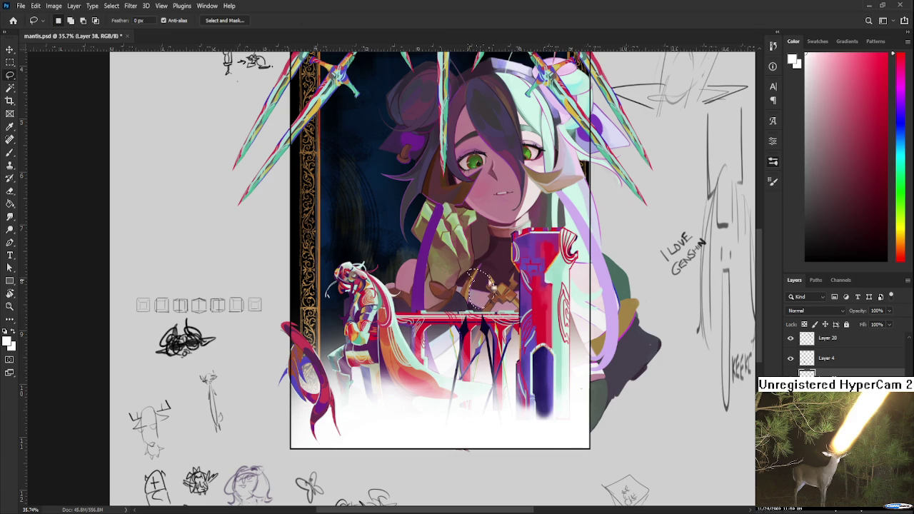
pyautogui.press('b')
pyautogui.moveTo(292, 303); pyautogui.dragTo(288, 300)
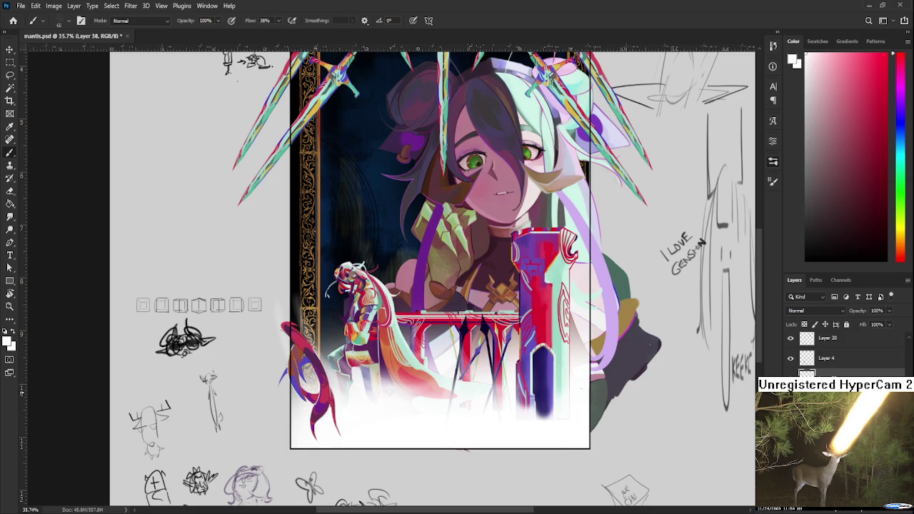
# Lighten the red pillar with a soft pinkish brush stroke.
pyautogui.moveTo(300, 322); pyautogui.dragTo(310, 314)
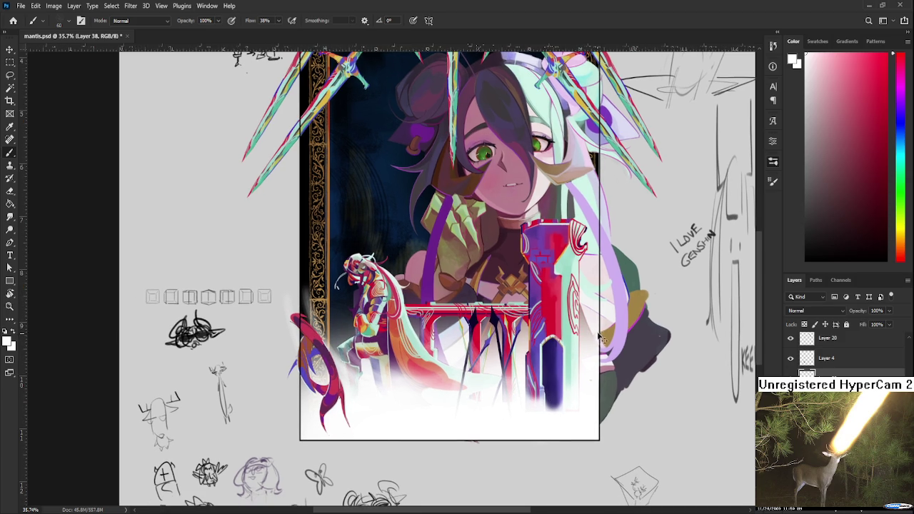
pyautogui.moveTo(602, 342); pyautogui.dragTo(545, 366)
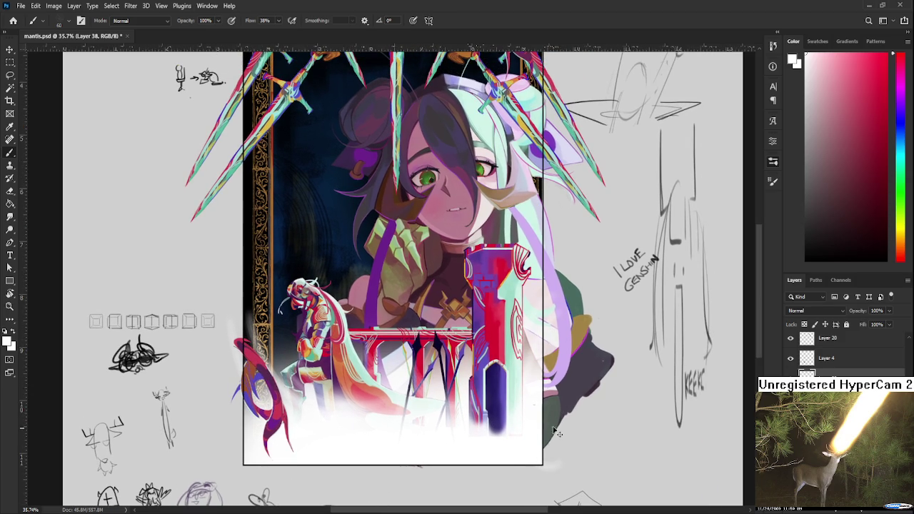
pyautogui.moveTo(533, 382)
pyautogui.mouseDown()
pyautogui.moveTo(557, 366)
pyautogui.moveTo(516, 370)
pyautogui.mouseUp()
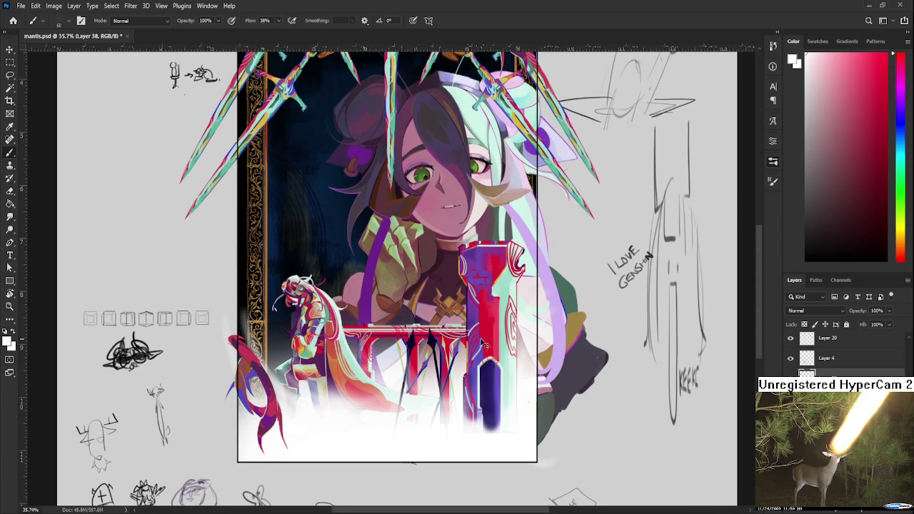
pyautogui.moveTo(492, 303); pyautogui.dragTo(503, 360)
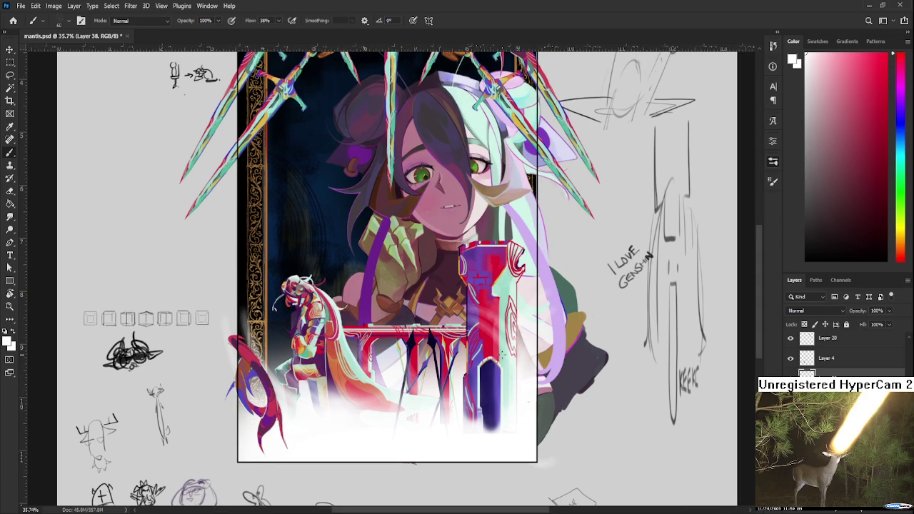
pyautogui.scroll(3, 486, 339)
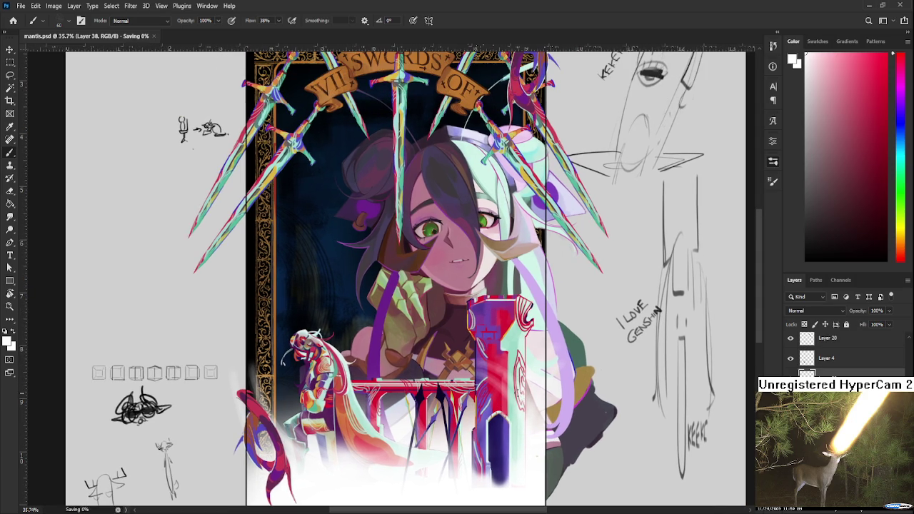
pyautogui.scroll(-2, 517, 372)
pyautogui.scroll(-3, 404, 350)
pyautogui.scroll(-2, 404, 351)
pyautogui.scroll(-3, 404, 351)
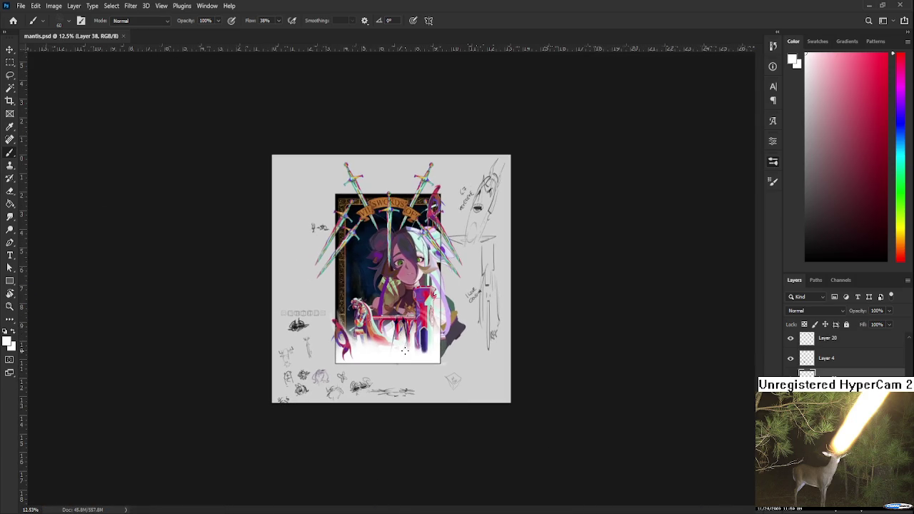
pyautogui.scroll(1, 403, 347)
pyautogui.scroll(2, 403, 347)
pyautogui.scroll(1, 401, 345)
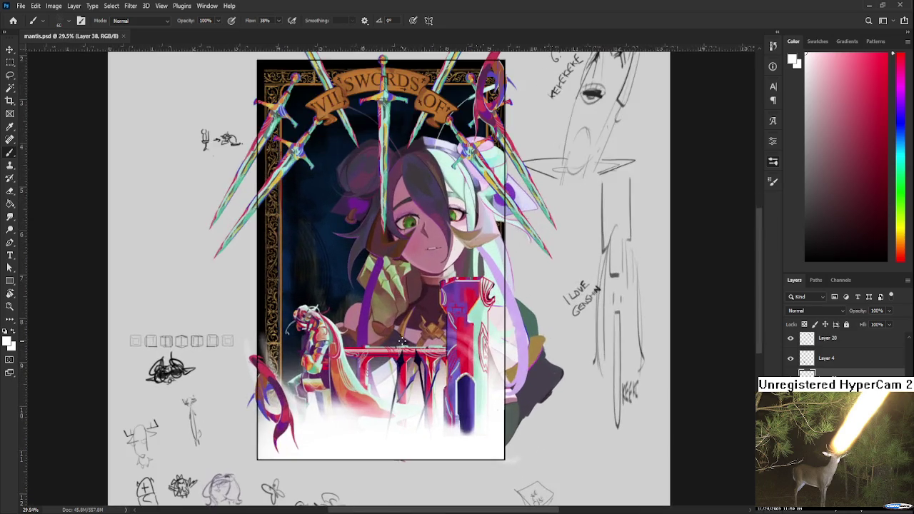
pyautogui.scroll(-3, 399, 341)
pyautogui.scroll(2, 402, 342)
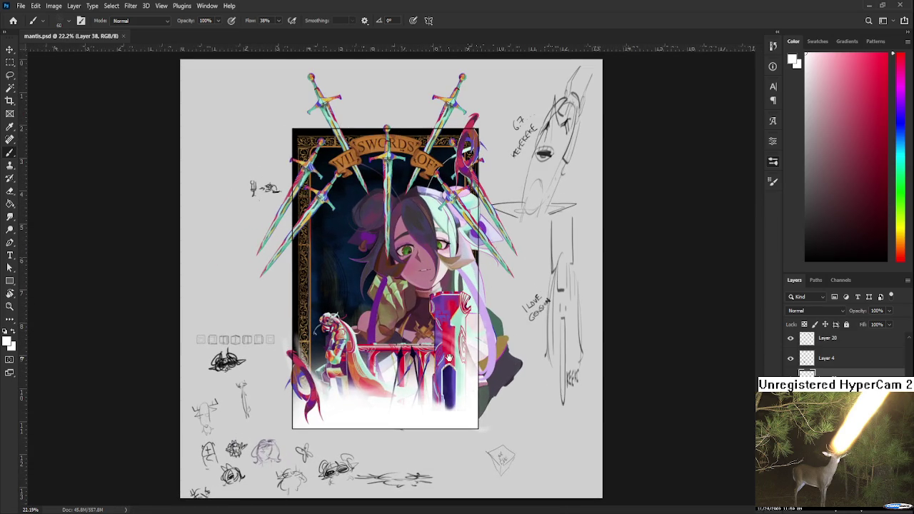
pyautogui.scroll(2, 449, 356)
pyautogui.scroll(1, 448, 356)
pyautogui.scroll(1, 448, 356)
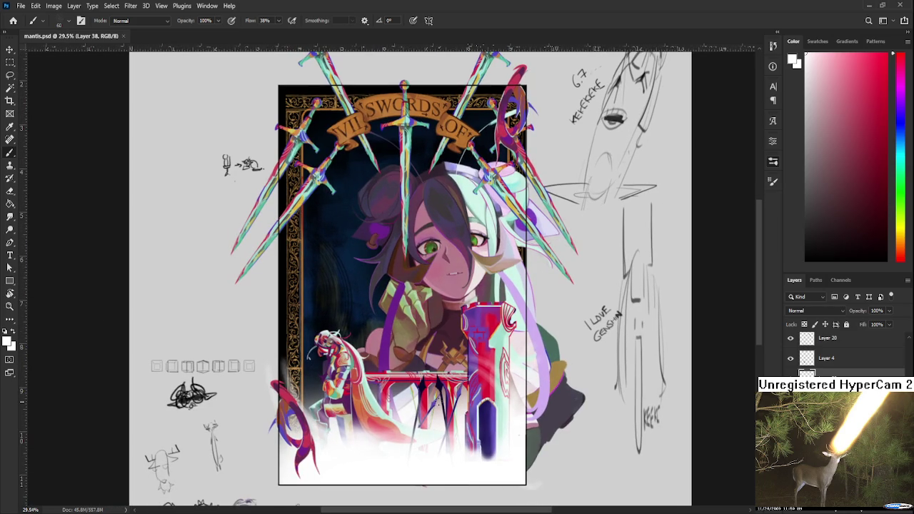
pyautogui.scroll(-1, 843, 350)
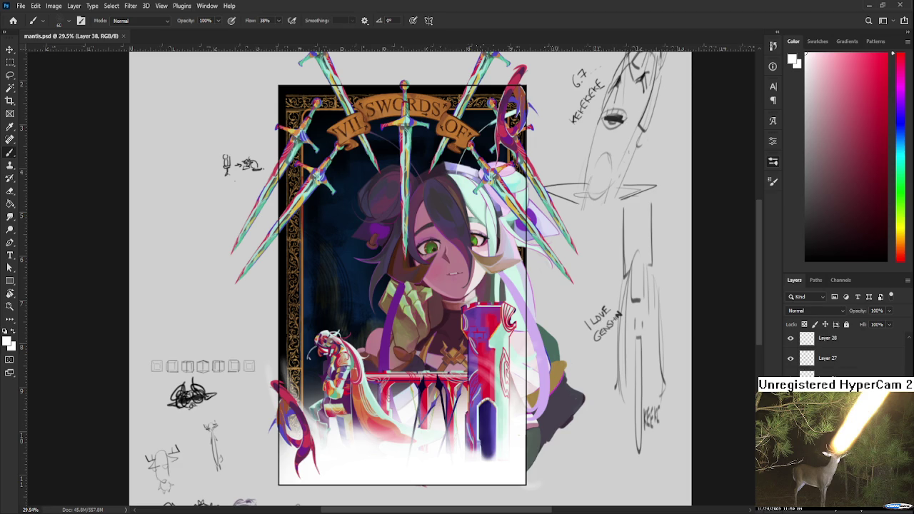
pyautogui.scroll(-1, 843, 350)
# Toggle the visibility of Layer 35 and the right-edge layer to identify the character artwork.
pyautogui.keyDown('ctrl'); pyautogui.click(828, 400); pyautogui.keyUp('ctrl')
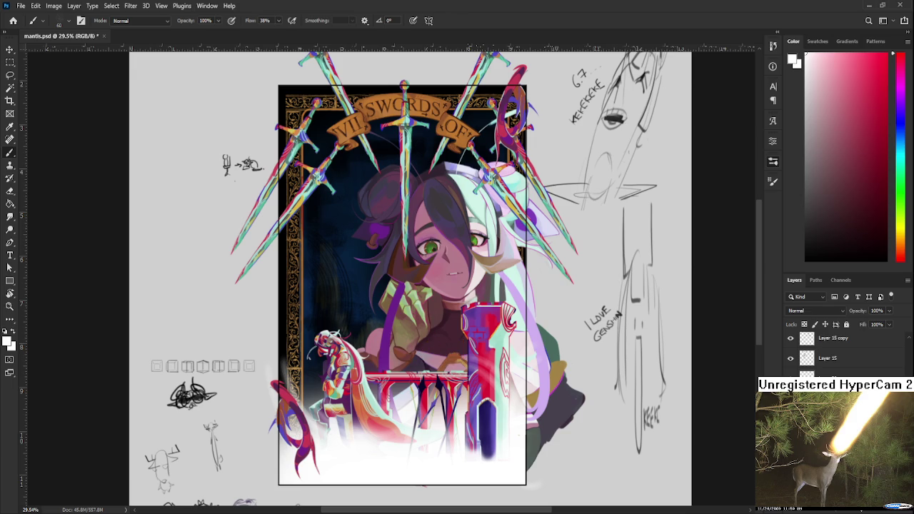
pyautogui.click(828, 414)
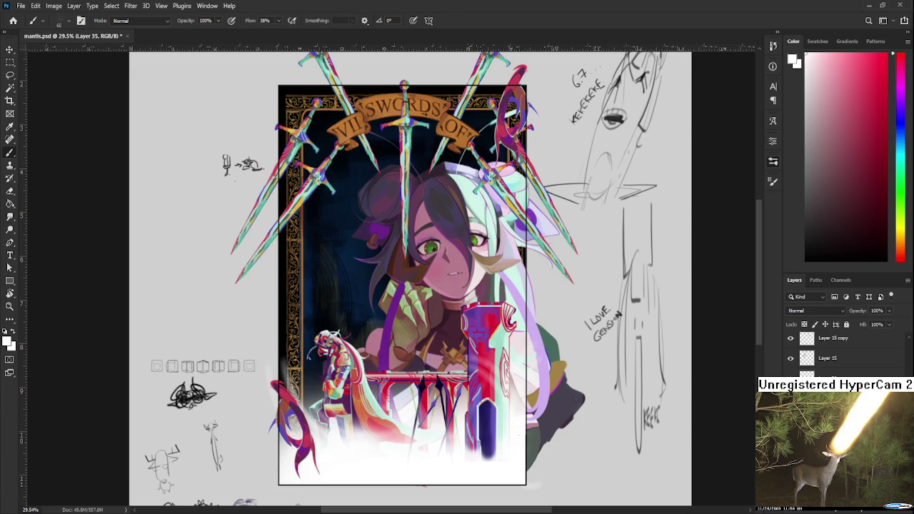
pyautogui.click(828, 414)
pyautogui.click(828, 414)
pyautogui.click(790, 414)
pyautogui.click(791, 414)
pyautogui.click(790, 414)
pyautogui.click(790, 414)
pyautogui.click(790, 414)
pyautogui.click(791, 414)
pyautogui.click(790, 414)
pyautogui.click(790, 414)
pyautogui.click(791, 414)
pyautogui.click(790, 414)
pyautogui.click(791, 415)
pyautogui.click(791, 414)
pyautogui.click(790, 414)
pyautogui.click(791, 414)
# On Layer 36, hide and show the hair-and-hand, purple strands, and hair-and-face layers to identify them.
pyautogui.hotkey('ctrl', 'shift', 'alt', 'n')
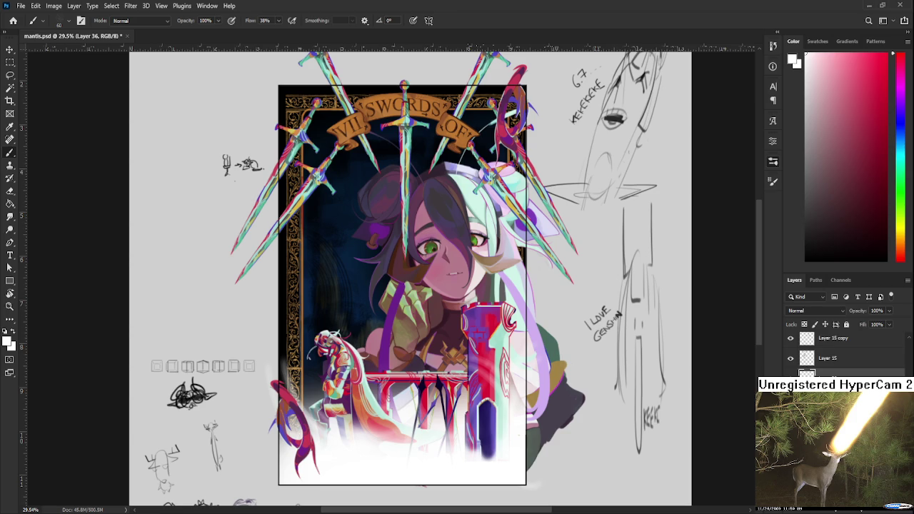
pyautogui.click(790, 414)
pyautogui.click(791, 414)
pyautogui.click(790, 415)
pyautogui.click(790, 414)
pyautogui.click(790, 414)
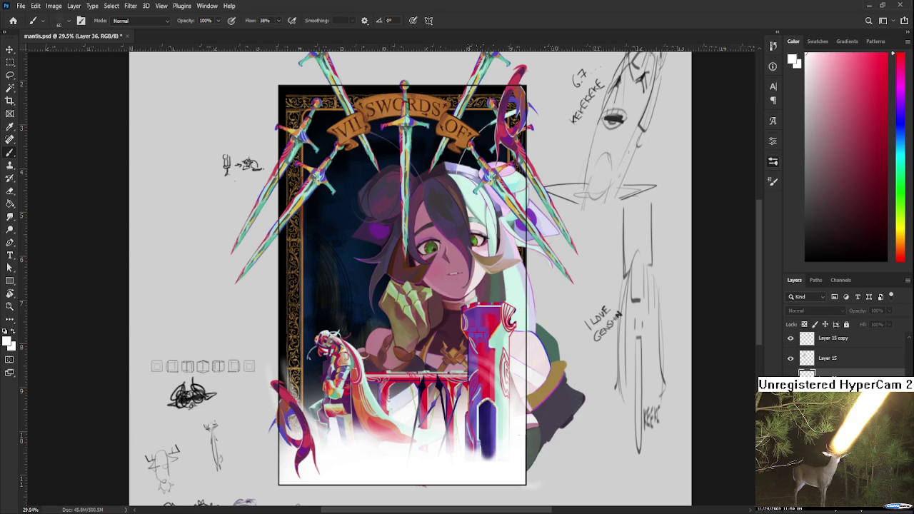
pyautogui.click(791, 414)
pyautogui.click(791, 414)
pyautogui.click(790, 414)
pyautogui.click(791, 434)
pyautogui.click(791, 434)
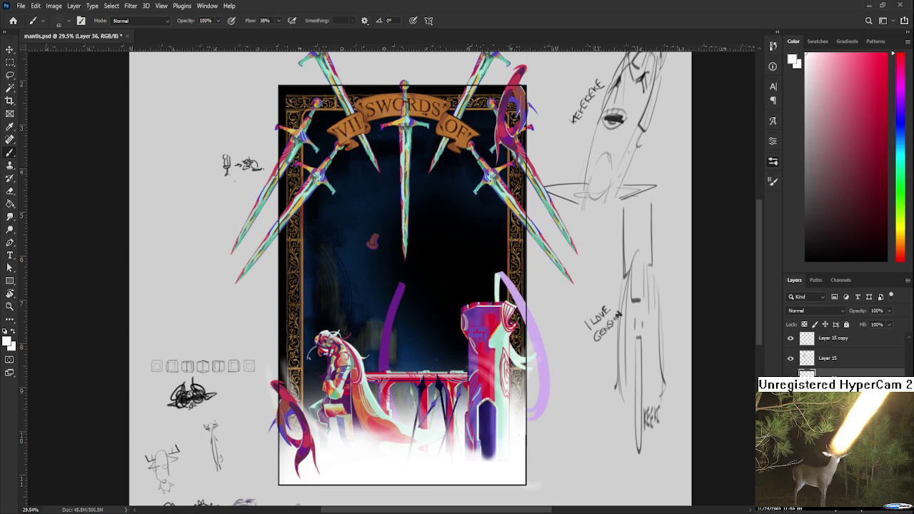
pyautogui.click(790, 435)
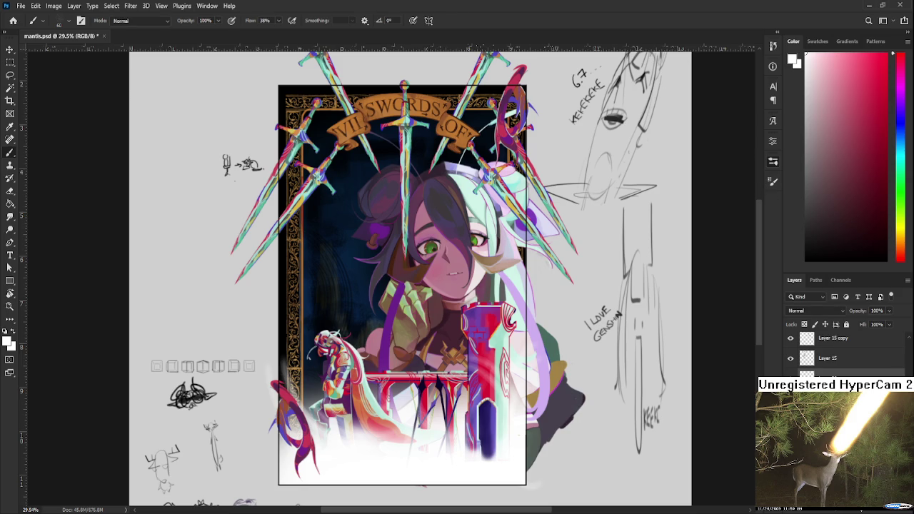
# Compare Layer 36 copy by hiding and showing it, then target the Hue/Saturation 2 mask.
pyautogui.click(835, 374)
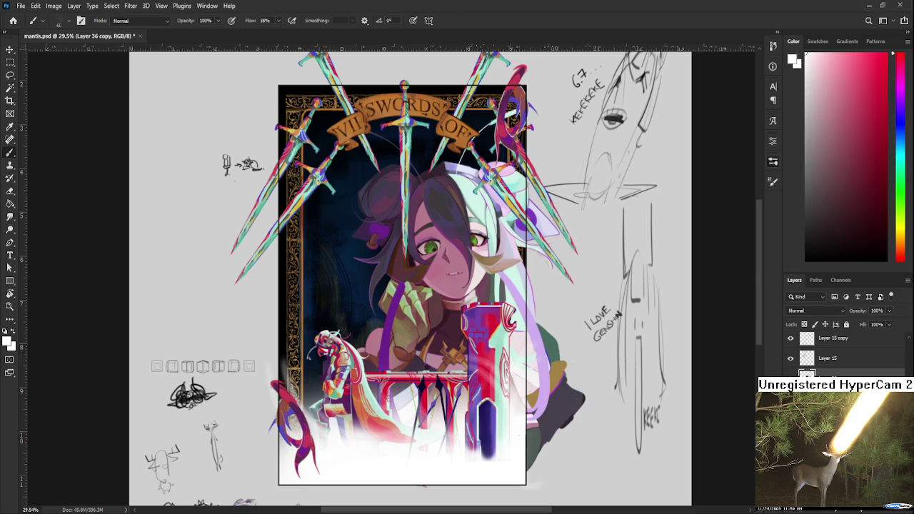
pyautogui.click(790, 374)
pyautogui.click(791, 375)
pyautogui.click(791, 374)
pyautogui.click(790, 374)
pyautogui.click(828, 372)
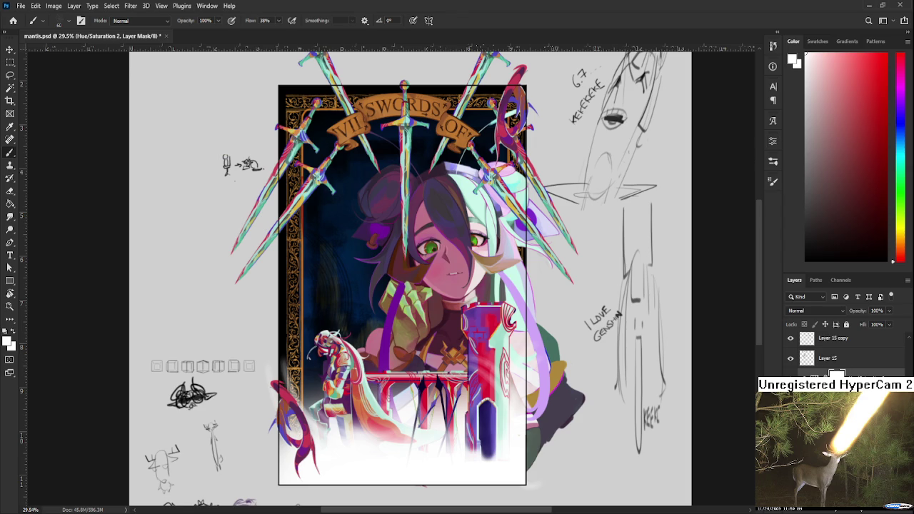
pyautogui.scroll(5, 489, 304)
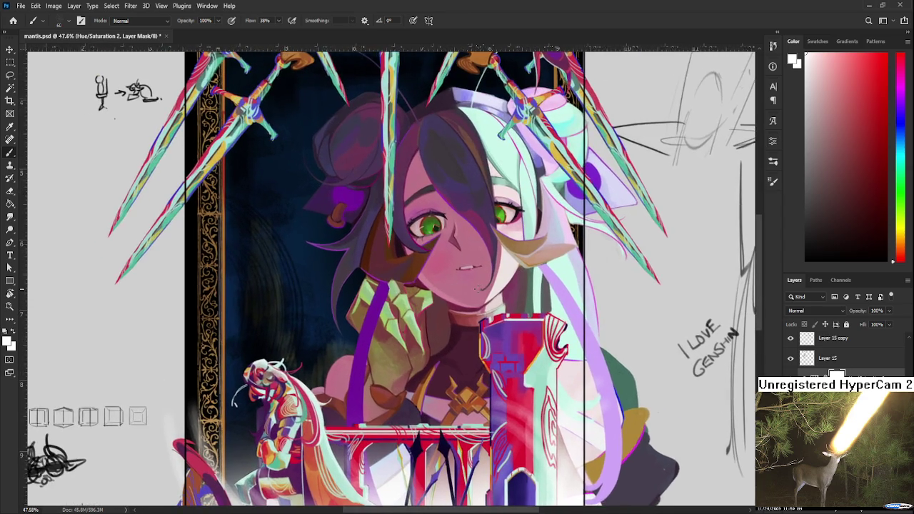
pyautogui.scroll(-4, 479, 288)
pyautogui.scroll(-2, 475, 287)
pyautogui.scroll(-1, 475, 286)
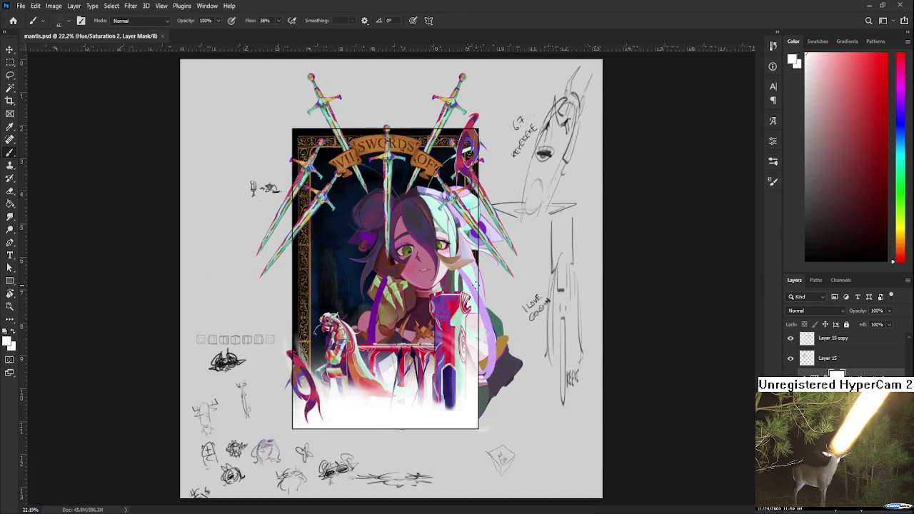
pyautogui.scroll(-3, 475, 284)
pyautogui.scroll(-3, 475, 285)
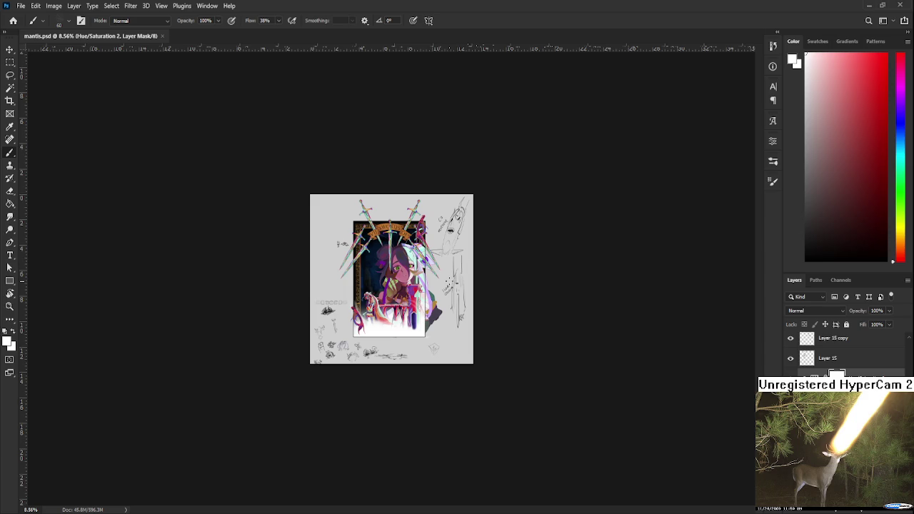
pyautogui.scroll(3, 443, 270)
pyautogui.scroll(3, 435, 271)
pyautogui.scroll(2, 421, 271)
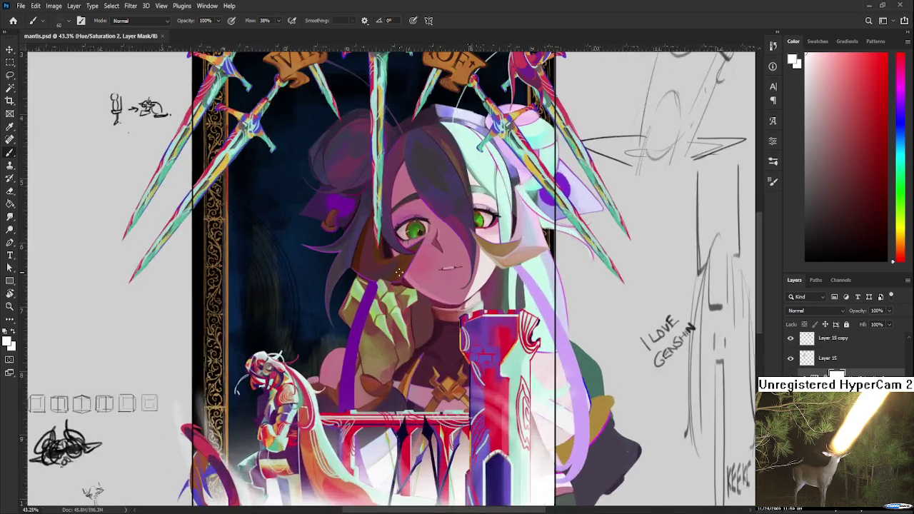
pyautogui.scroll(3, 399, 272)
pyautogui.scroll(-3, 400, 272)
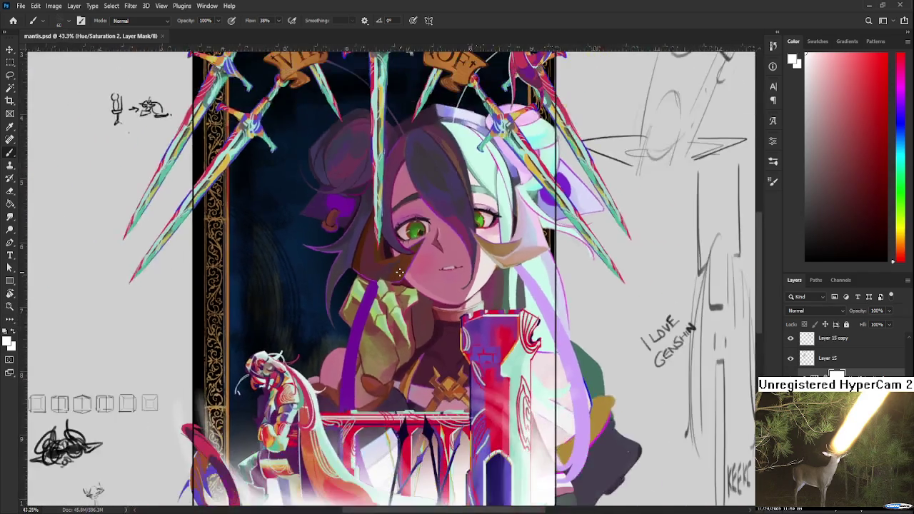
pyautogui.scroll(-2, 400, 272)
pyautogui.scroll(-1, 399, 272)
pyautogui.scroll(-1, 399, 272)
pyautogui.scroll(1, 399, 285)
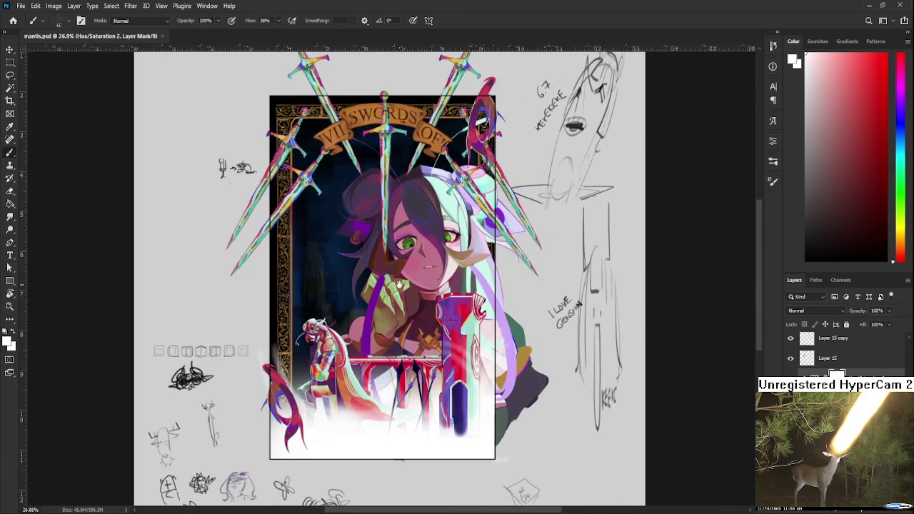
pyautogui.scroll(1, 401, 299)
pyautogui.scroll(-2, 404, 312)
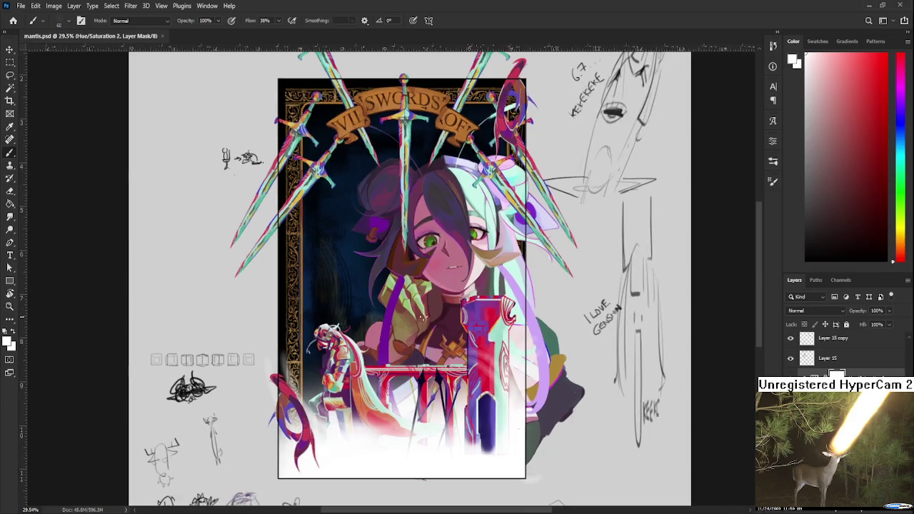
pyautogui.scroll(-2, 403, 312)
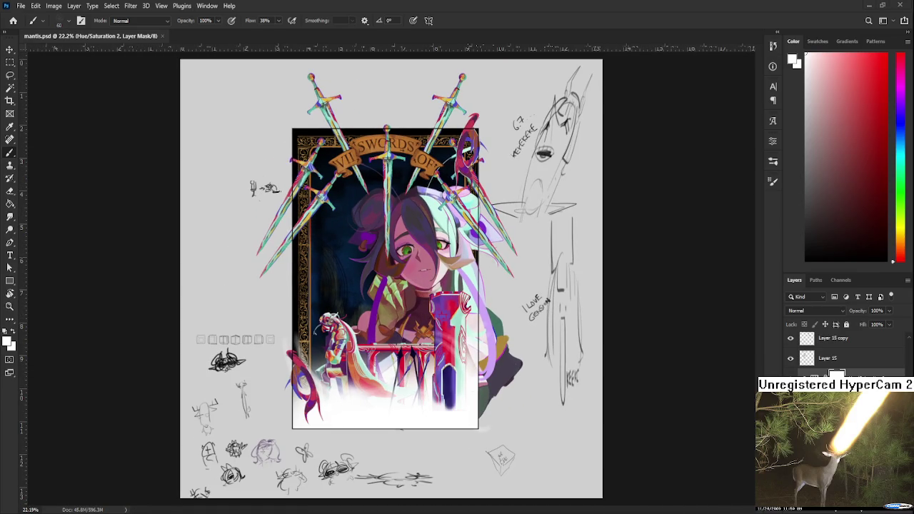
pyautogui.scroll(1, 407, 275)
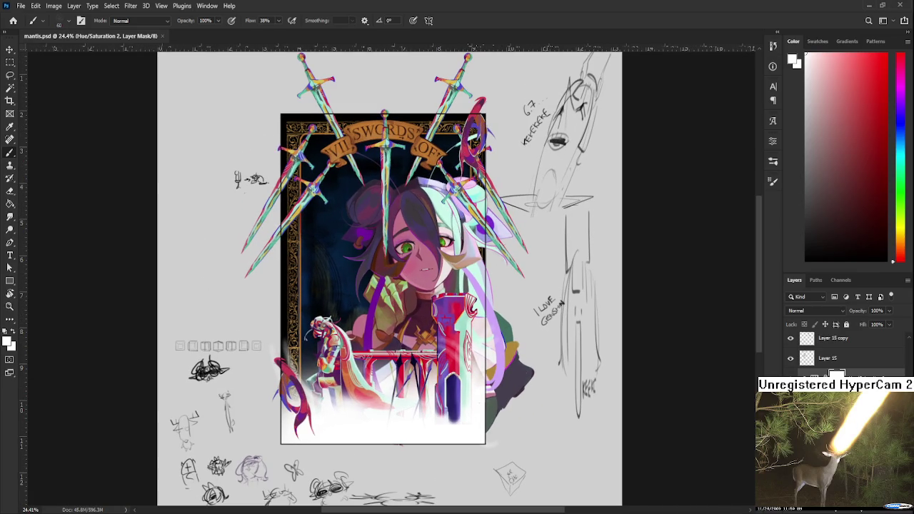
pyautogui.hotkey('ctrl', 'shift', 'alt', 'n')
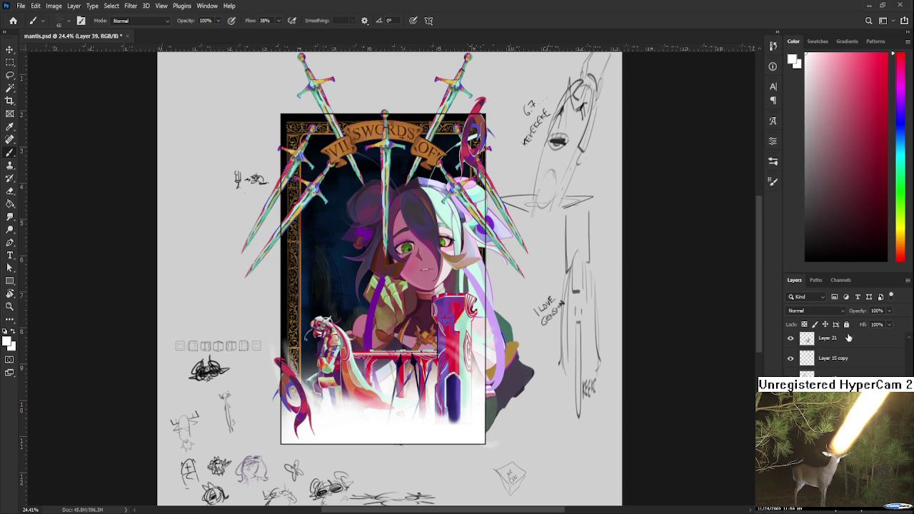
# Set the new layer's blend mode to Color Dodge.
pyautogui.scroll(-4, 818, 312)
pyautogui.scroll(-4, 817, 312)
pyautogui.press('Down')
pyautogui.scroll(3, 445, 255)
# Pick a pinkish crimson painting colour and resize the brush.
pyautogui.moveTo(842, 128); pyautogui.dragTo(877, 62)
pyautogui.moveTo(899, 260)
pyautogui.mouseDown()
pyautogui.moveTo(893, 53)
pyautogui.moveTo(867, 100)
pyautogui.mouseUp()
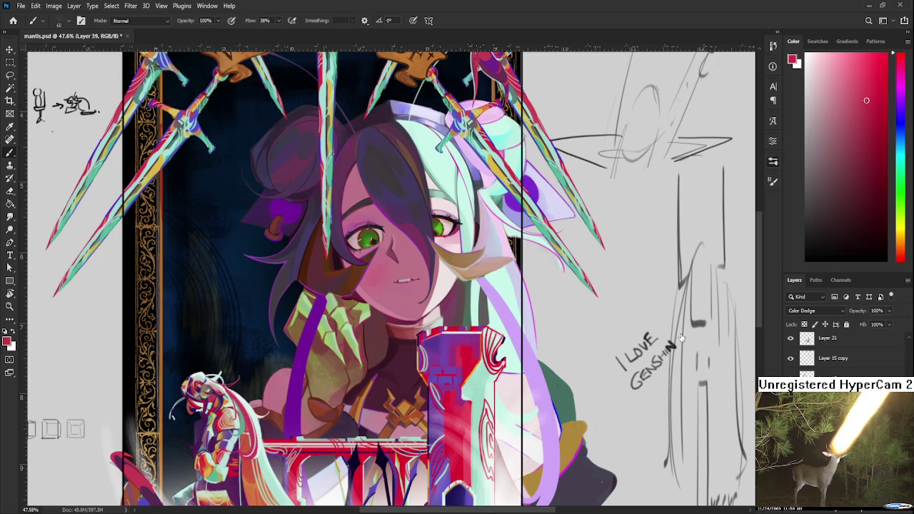
pyautogui.press('[')
pyautogui.press('[')
pyautogui.press('e')
pyautogui.press('b')
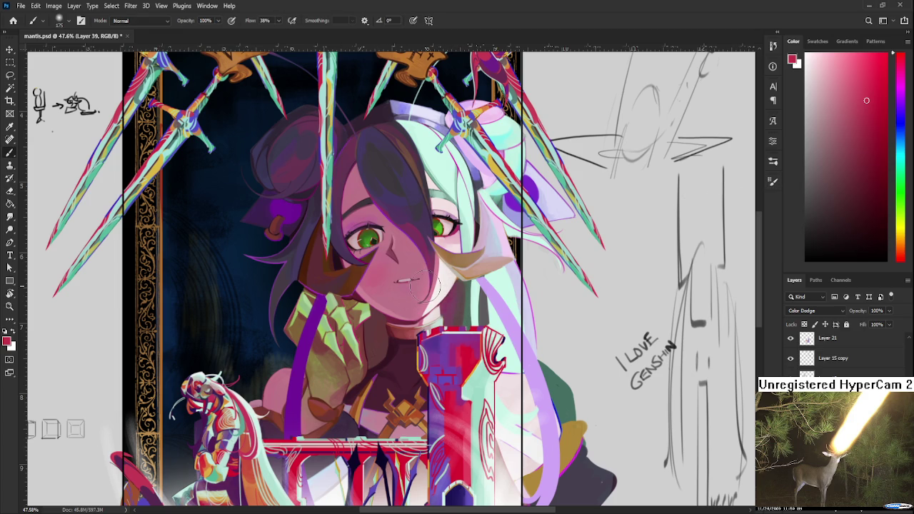
pyautogui.scroll(3, 427, 277)
pyautogui.press(']')
pyautogui.press(']')
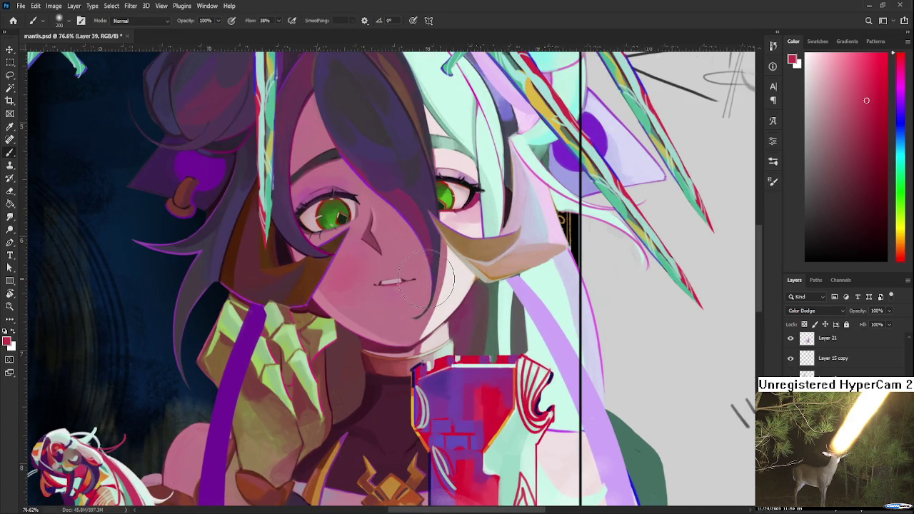
# Paint the crimson glow over the right side of the cheek and chin.
pyautogui.moveTo(435, 272); pyautogui.dragTo(431, 318)
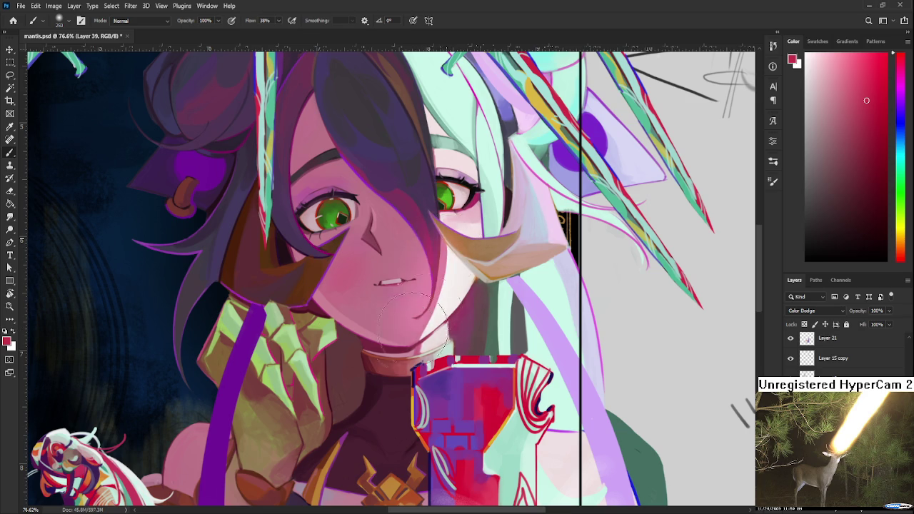
pyautogui.scroll(3, 435, 314)
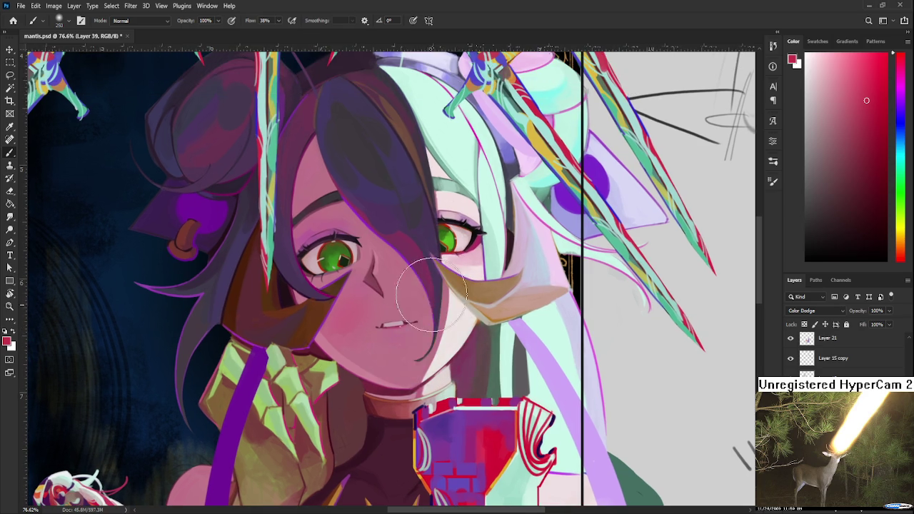
pyautogui.press('e')
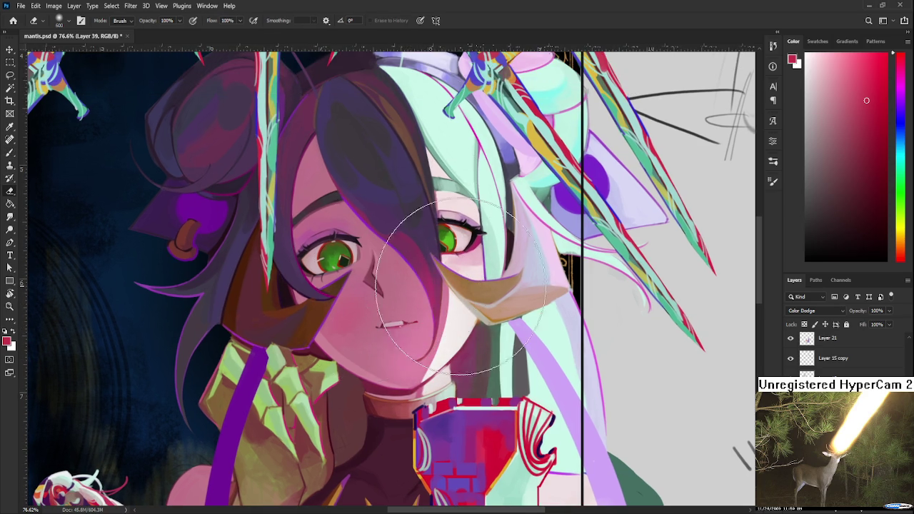
pyautogui.press('b')
pyautogui.scroll(5, 429, 342)
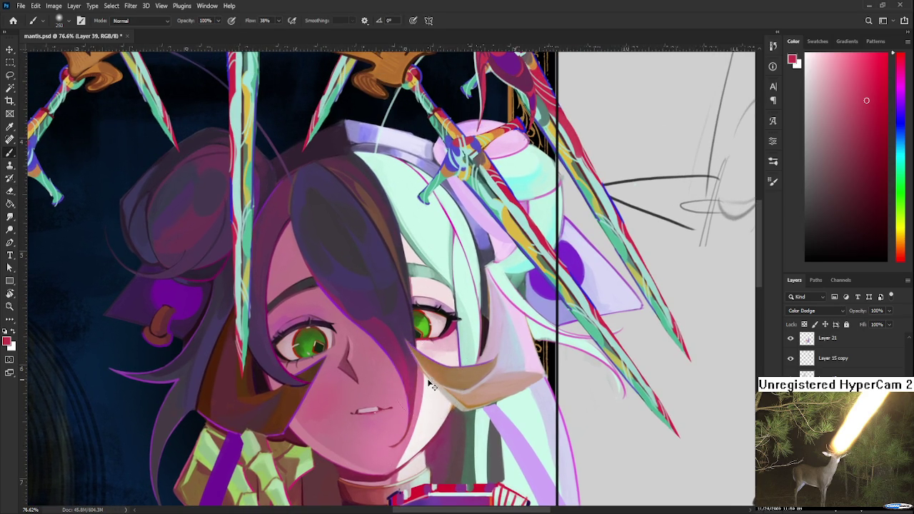
pyautogui.scroll(3, 429, 378)
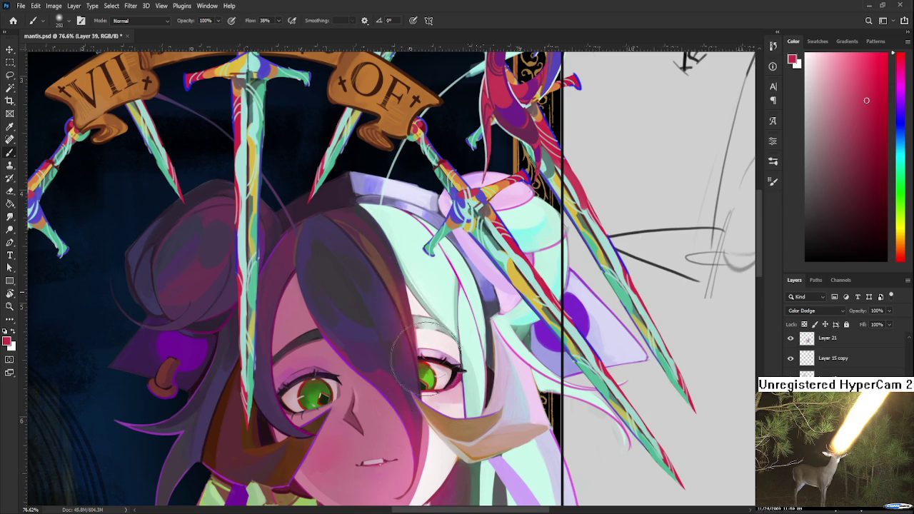
pyautogui.press('e')
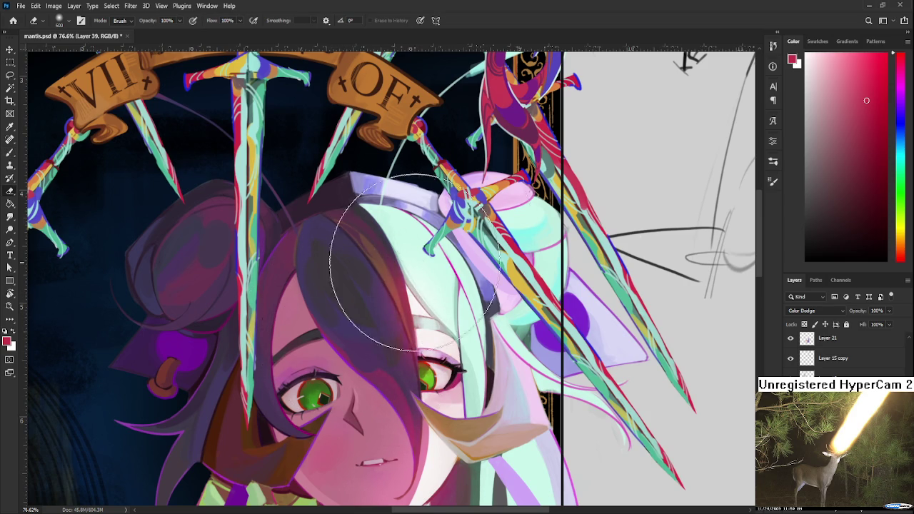
pyautogui.scroll(-2, 471, 204)
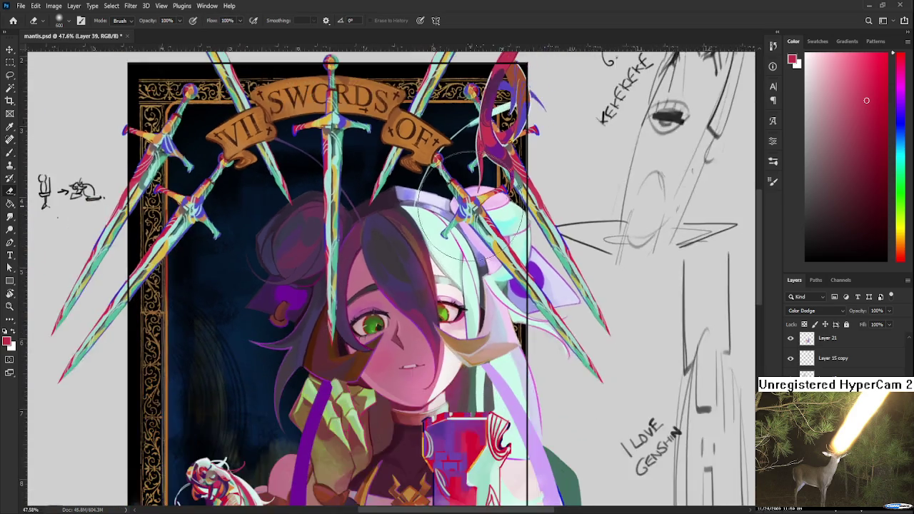
pyautogui.scroll(-1, 471, 207)
pyautogui.scroll(-1, 471, 214)
pyautogui.moveTo(471, 218); pyautogui.dragTo(437, 173)
pyautogui.press('b')
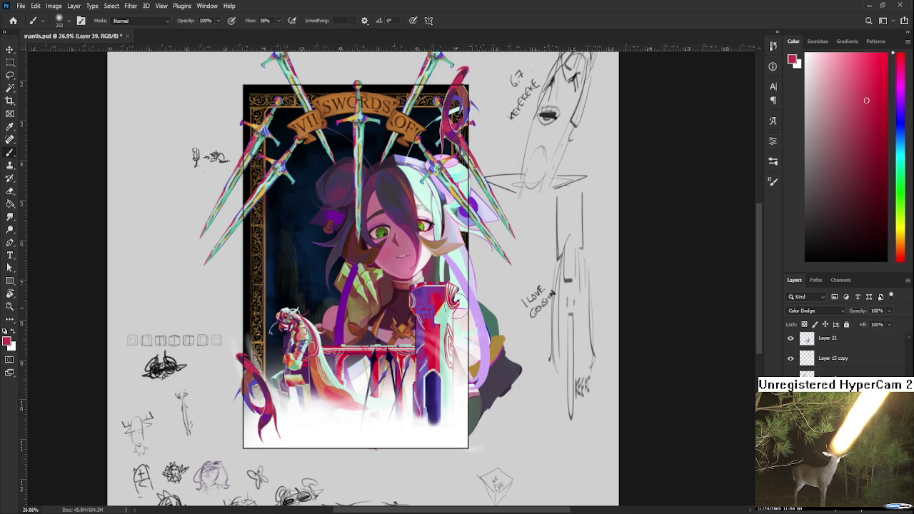
pyautogui.scroll(2, 475, 386)
pyautogui.scroll(2, 474, 386)
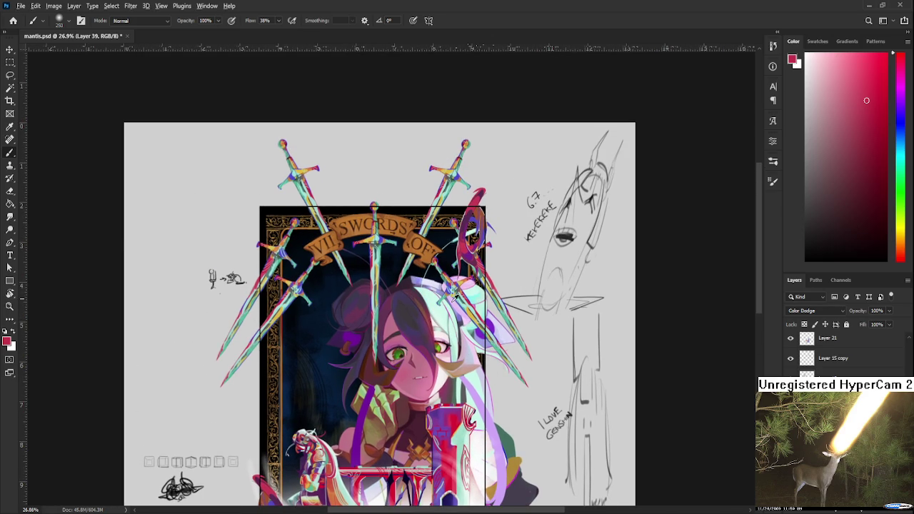
# Sample a slightly deeper cyan from the sword blade and enlarge the brush to 400.
pyautogui.keyDown('alt'); pyautogui.click(474, 293); pyautogui.keyUp('alt')
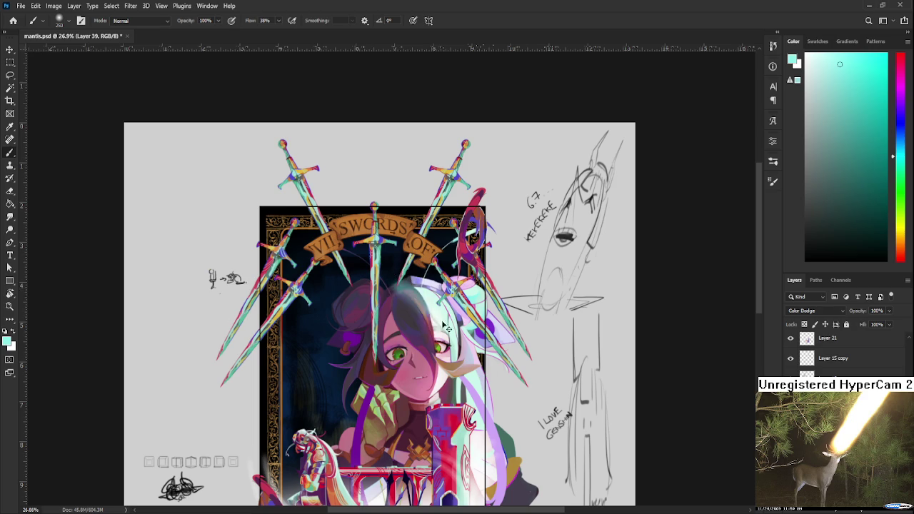
pyautogui.click(876, 83)
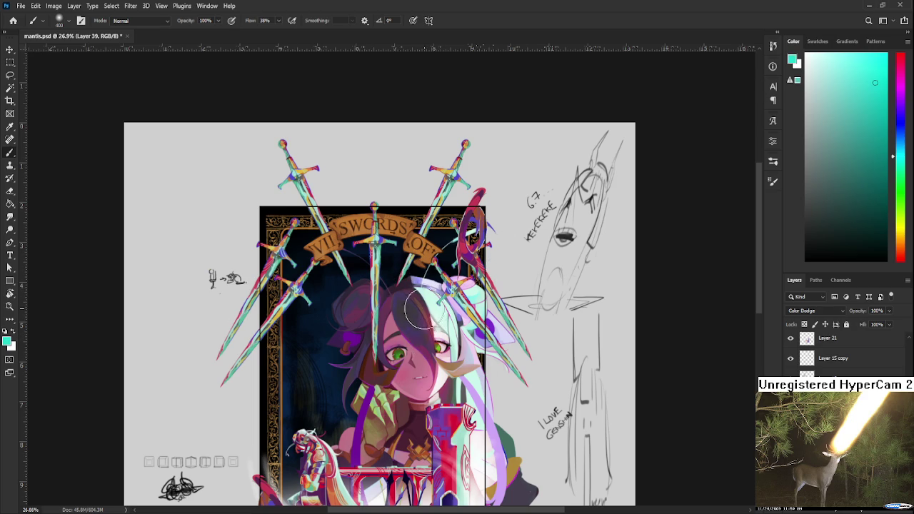
pyautogui.press(']')
pyautogui.press(']')
pyautogui.press('e')
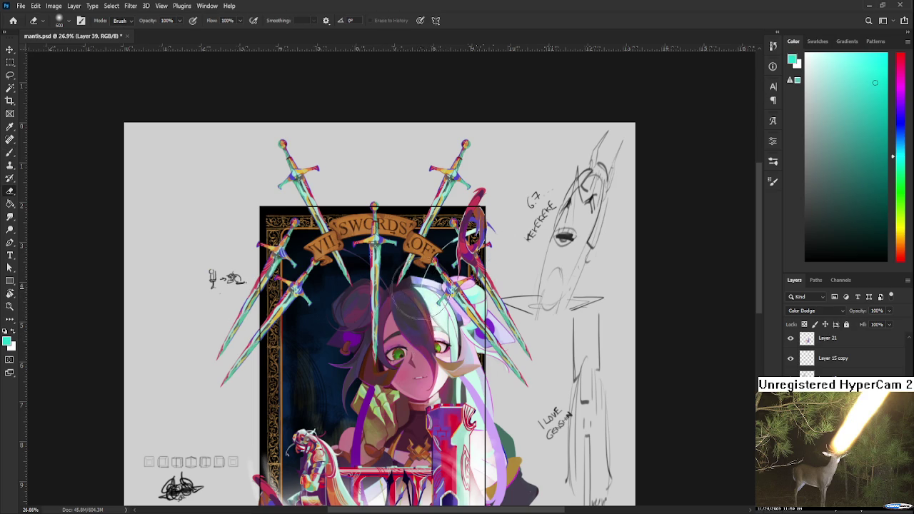
pyautogui.press('b')
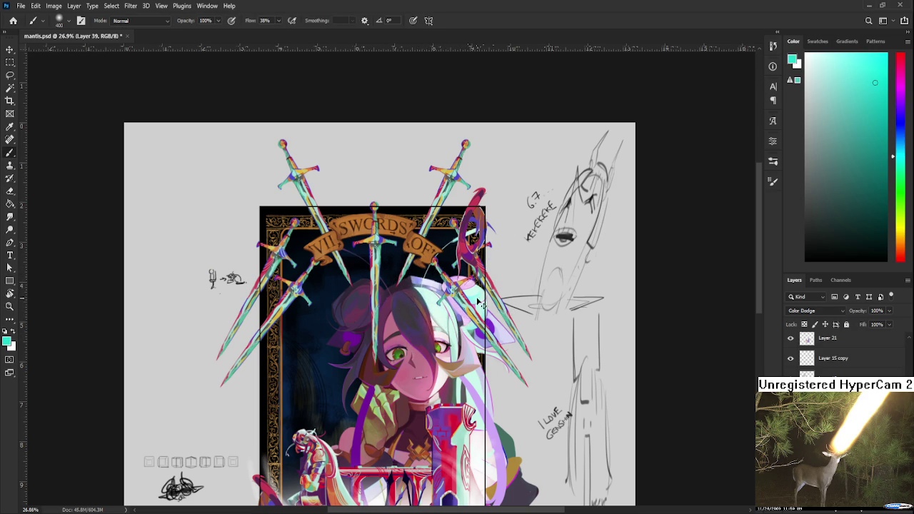
pyautogui.moveTo(468, 347); pyautogui.dragTo(491, 280)
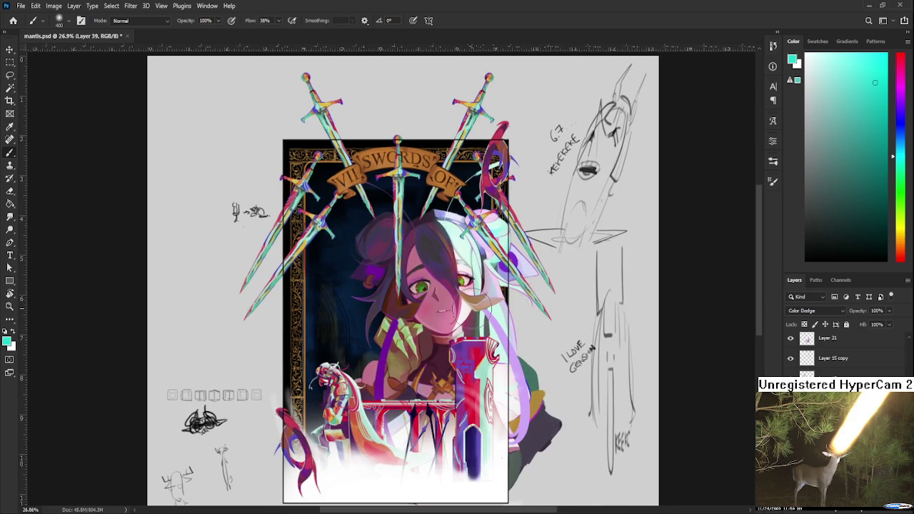
# Sample the glove's green, then erase the glow tint over the glove and hand.
pyautogui.keyDown('alt'); pyautogui.click(400, 328); pyautogui.keyUp('alt')
pyautogui.press('e')
pyautogui.moveTo(383, 344)
pyautogui.mouseDown()
pyautogui.moveTo(400, 314)
pyautogui.moveTo(407, 371)
pyautogui.moveTo(511, 407)
pyautogui.mouseUp()
pyautogui.scroll(-2, 514, 407)
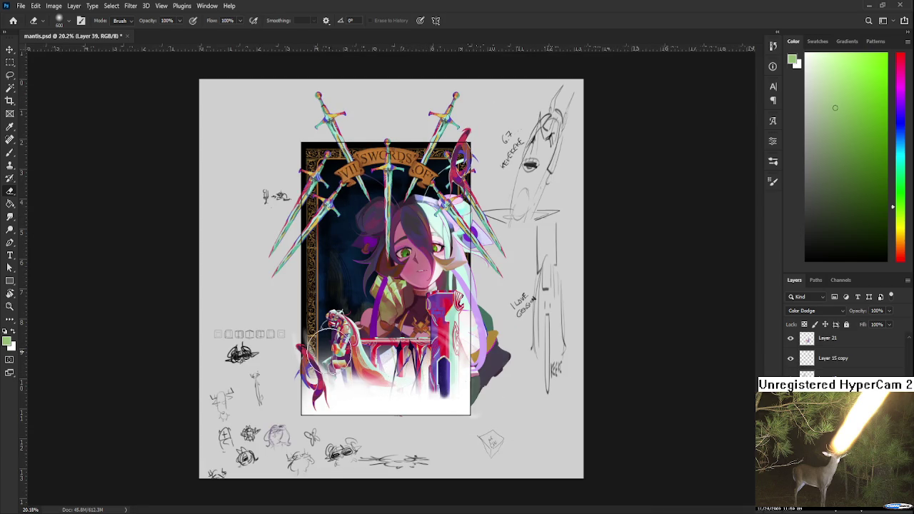
pyautogui.scroll(2, 328, 335)
pyautogui.scroll(-1, 378, 314)
pyautogui.scroll(1, 381, 314)
pyautogui.scroll(2, 384, 314)
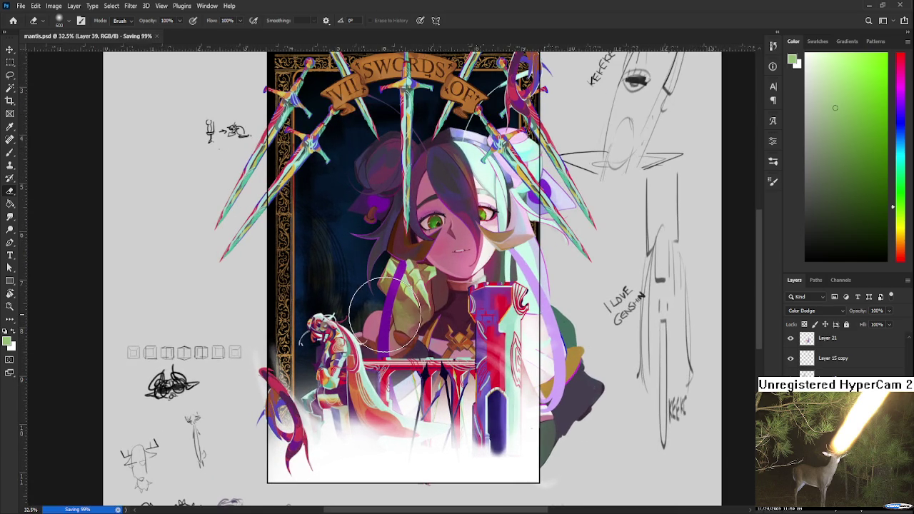
pyautogui.scroll(-1, 385, 318)
pyautogui.scroll(-1, 385, 329)
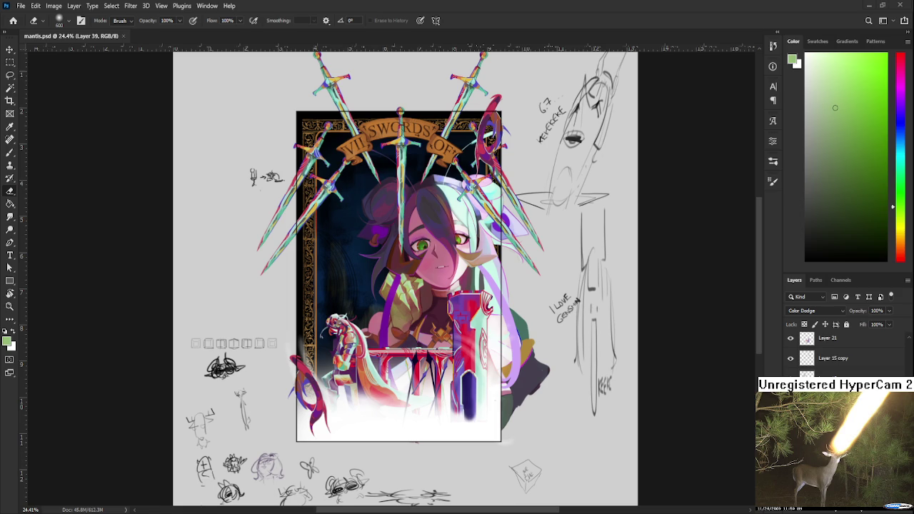
# Select Layer 40 and set its blend mode to Color Dodge, rejecting Overlay.
pyautogui.scroll(1, 561, 320)
pyautogui.scroll(3, 842, 350)
pyautogui.hotkey('alt', ']')
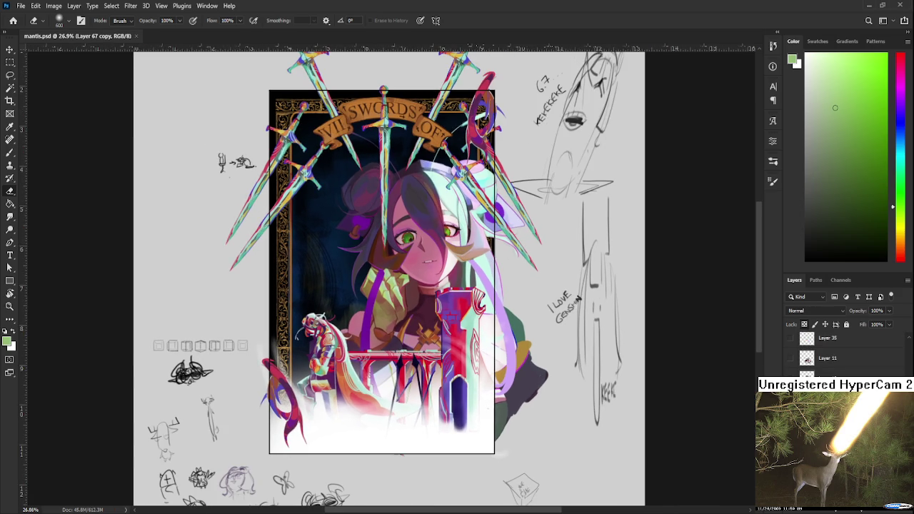
pyautogui.hotkey('alt', ']')
pyautogui.click(825, 306)
pyautogui.press('Down')
pyautogui.press('Down')
pyautogui.press('Down')
pyautogui.press('Up')
pyautogui.press('Up')
pyautogui.press('Up')
pyautogui.press('Return')
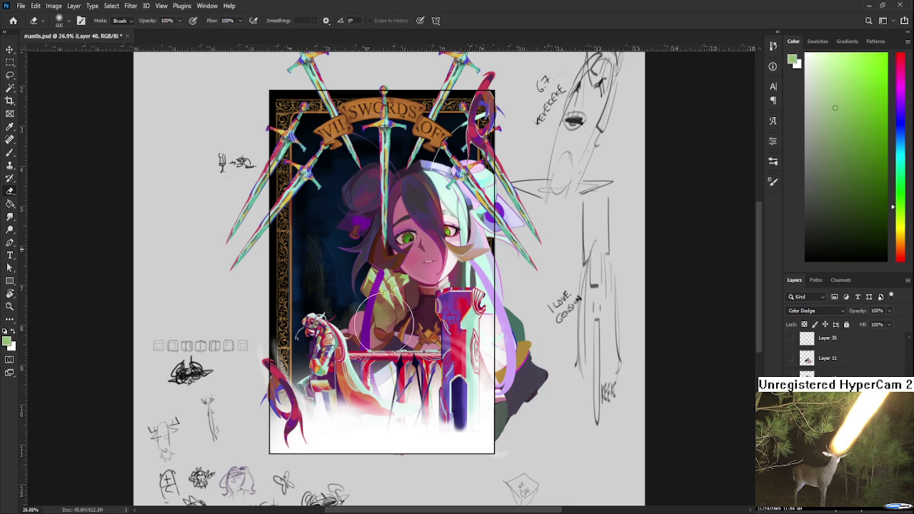
# Sample a dark background blue, lighten it, and wash a light blue glow over face and hair.
pyautogui.press('b')
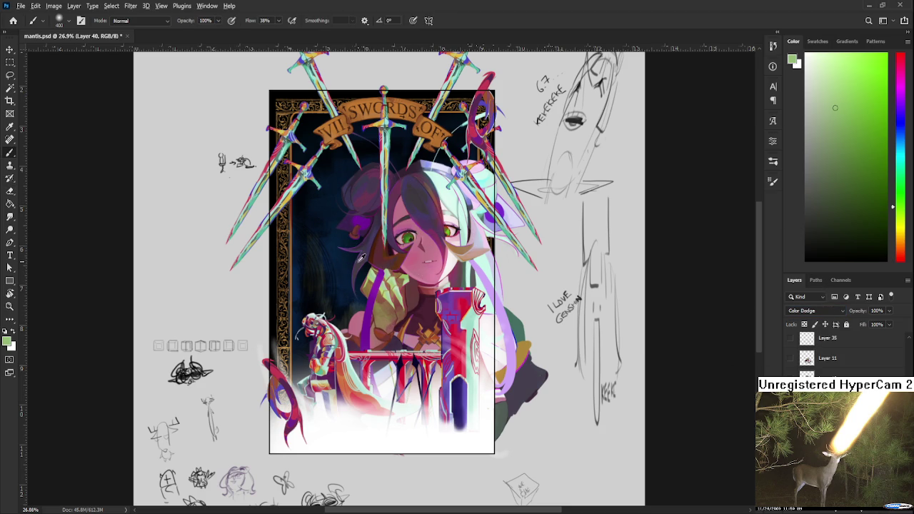
pyautogui.keyDown('alt'); pyautogui.click(358, 260); pyautogui.keyUp('alt')
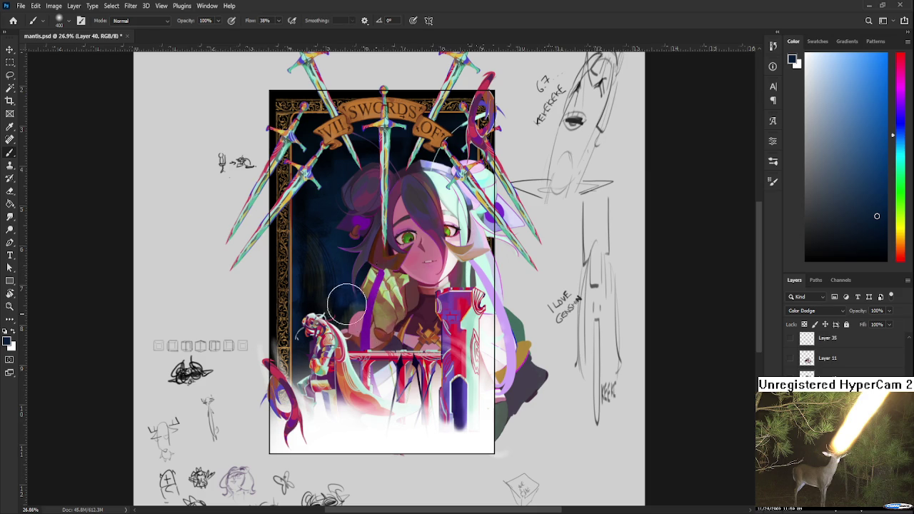
pyautogui.click(868, 109)
pyautogui.press(']')
pyautogui.press(']')
pyautogui.press(']')
pyautogui.press(']')
pyautogui.press(']')
pyautogui.press(']')
pyautogui.press(']')
pyautogui.press(']')
pyautogui.press(']')
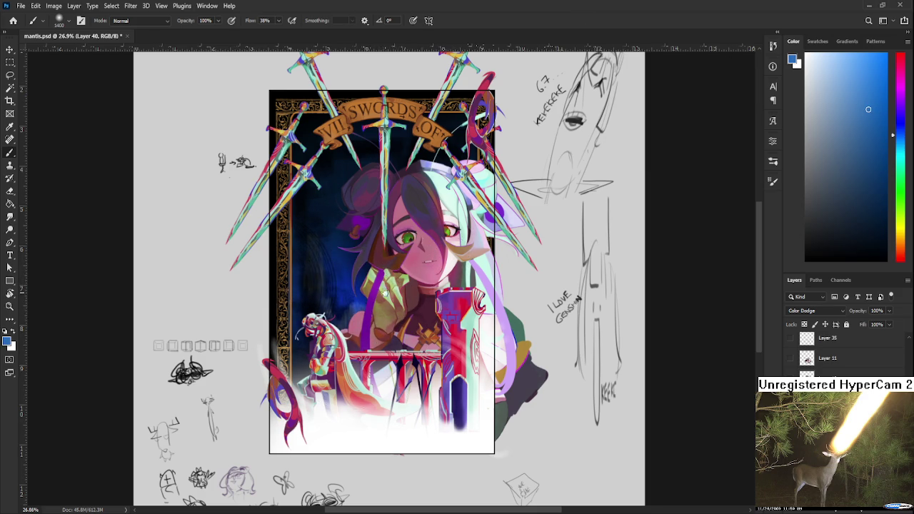
pyautogui.scroll(2, 371, 321)
pyautogui.moveTo(381, 350); pyautogui.dragTo(364, 321)
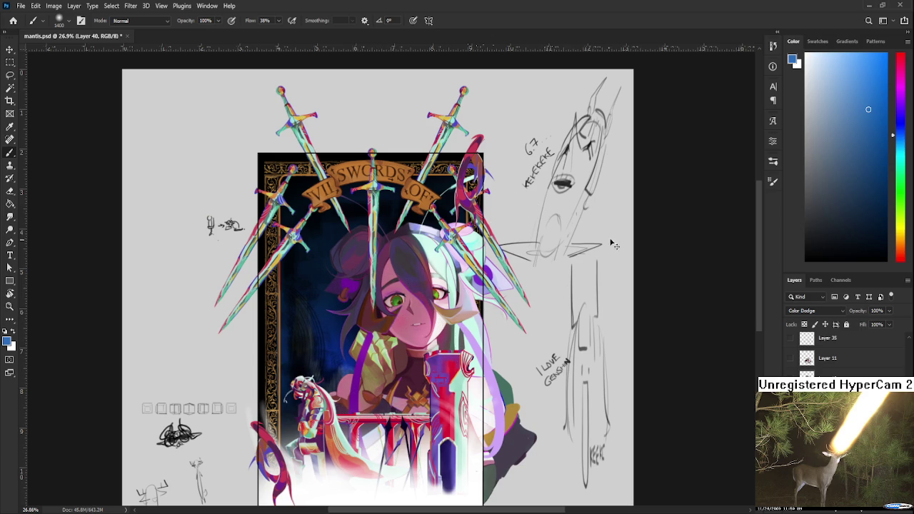
# Paint a reddish glow over the dark hair left of the face, undoing the strongest red strokes.
pyautogui.moveTo(894, 166); pyautogui.dragTo(909, 269)
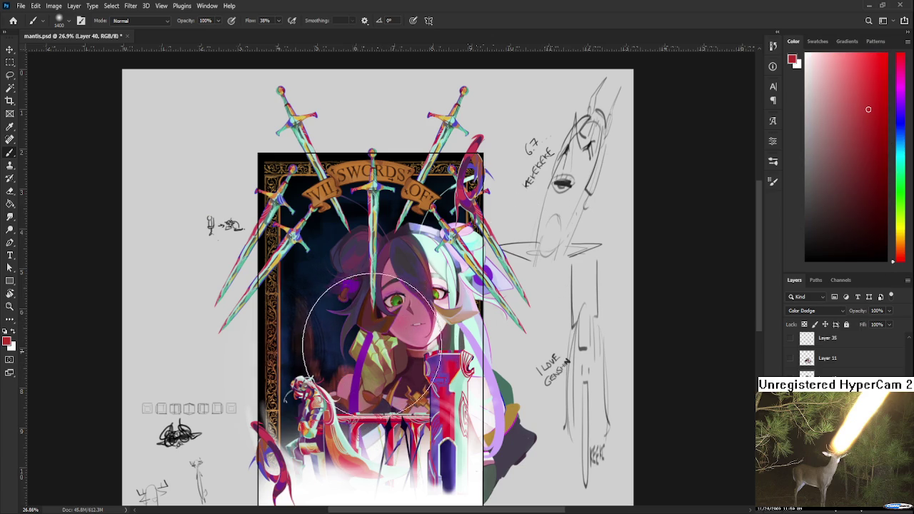
pyautogui.moveTo(307, 321); pyautogui.dragTo(370, 364)
pyautogui.hotkey('ctrl', 'z')
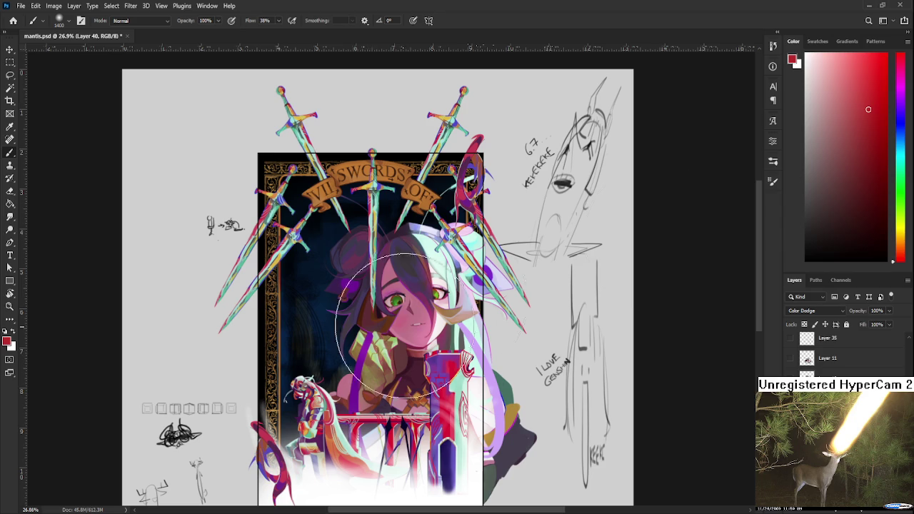
pyautogui.moveTo(314, 271); pyautogui.dragTo(336, 379)
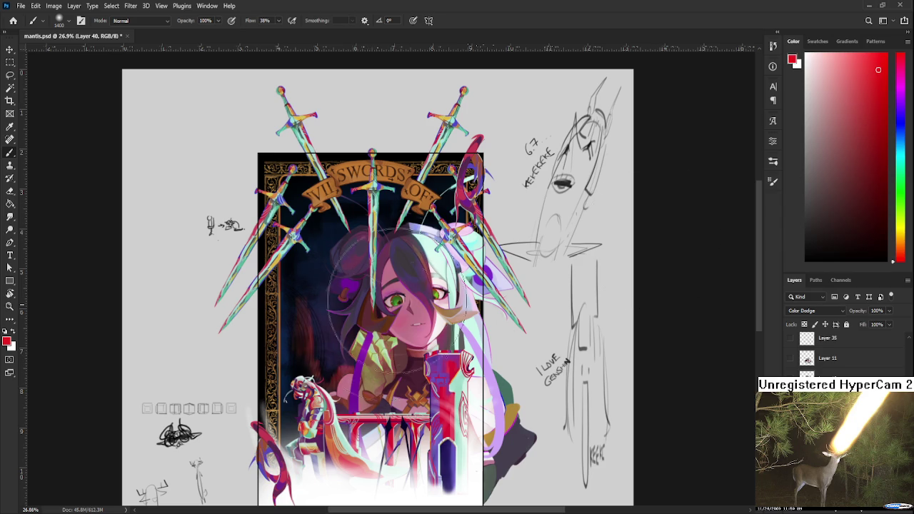
pyautogui.moveTo(300, 286)
pyautogui.mouseDown()
pyautogui.moveTo(395, 300)
pyautogui.moveTo(367, 285)
pyautogui.mouseUp()
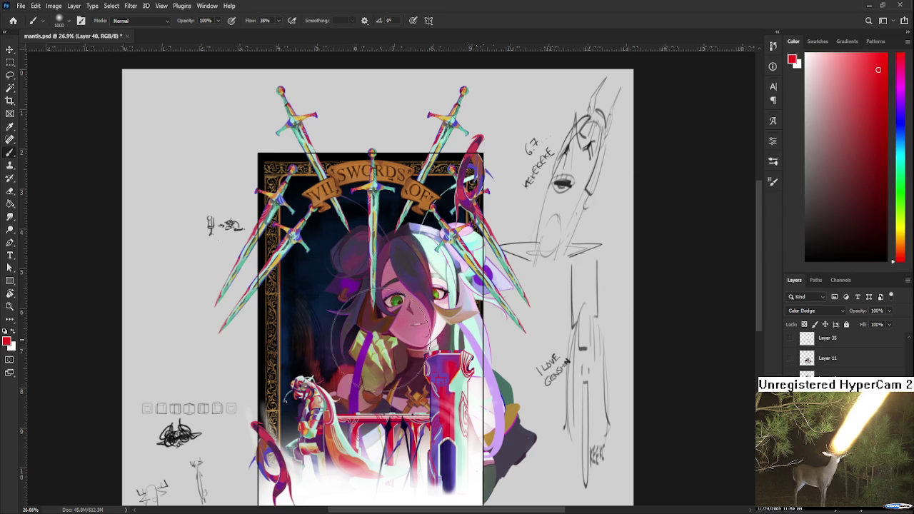
pyautogui.moveTo(375, 358); pyautogui.dragTo(388, 307)
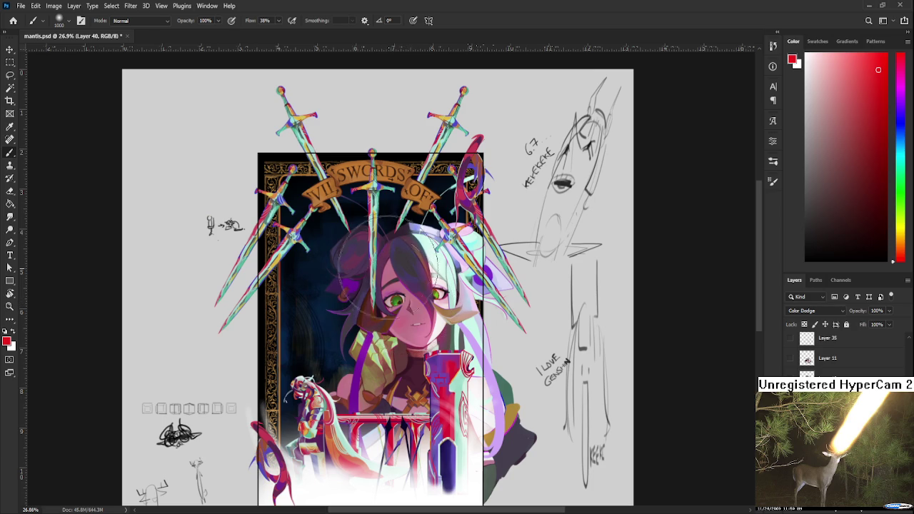
pyautogui.moveTo(306, 306)
pyautogui.mouseDown()
pyautogui.moveTo(330, 375)
pyautogui.moveTo(307, 357)
pyautogui.mouseUp()
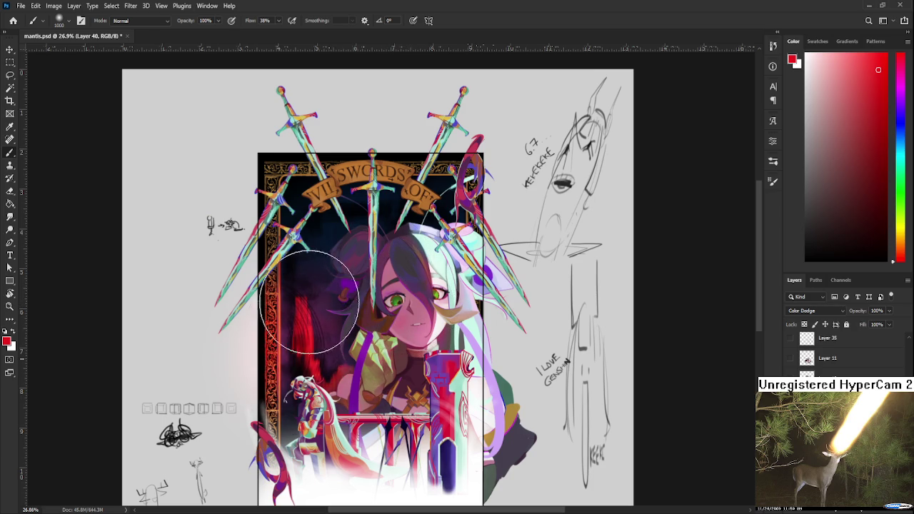
pyautogui.hotkey('ctrl', 'z')
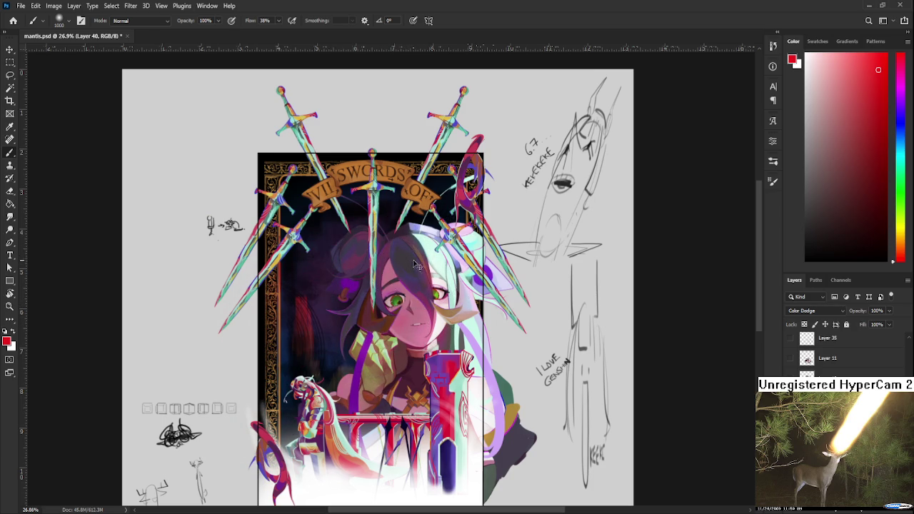
pyautogui.hotkey('ctrl', 'z')
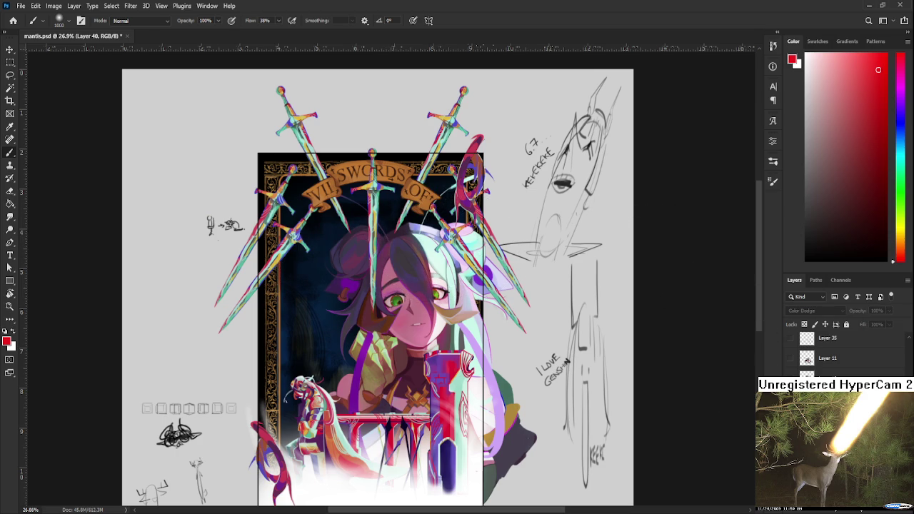
pyautogui.scroll(5, 842, 354)
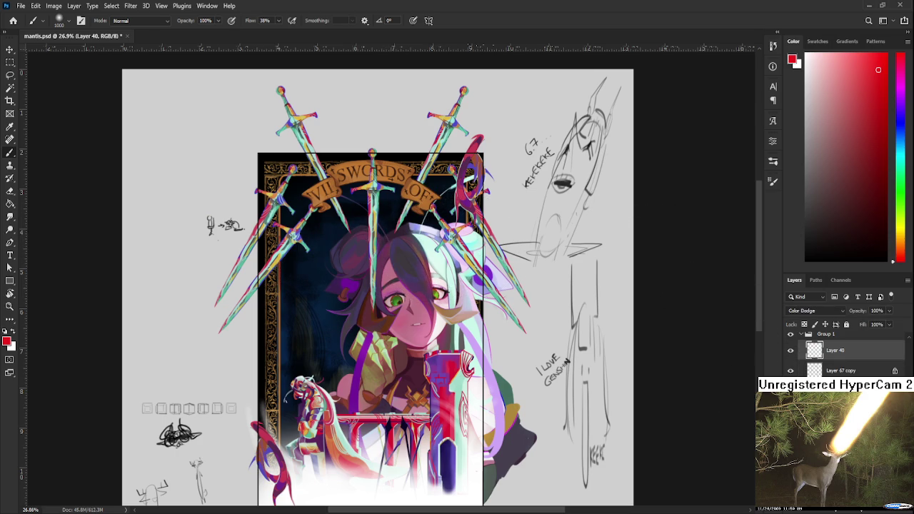
# Move Layer 40 out of Group 1 and reselect the Color Dodge layer.
pyautogui.press('Delete')
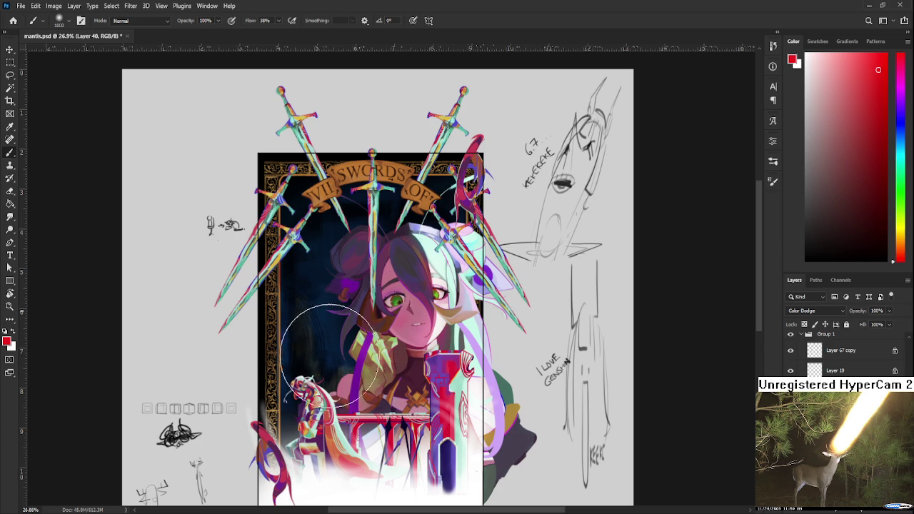
pyautogui.click(843, 457)
pyautogui.click(843, 429)
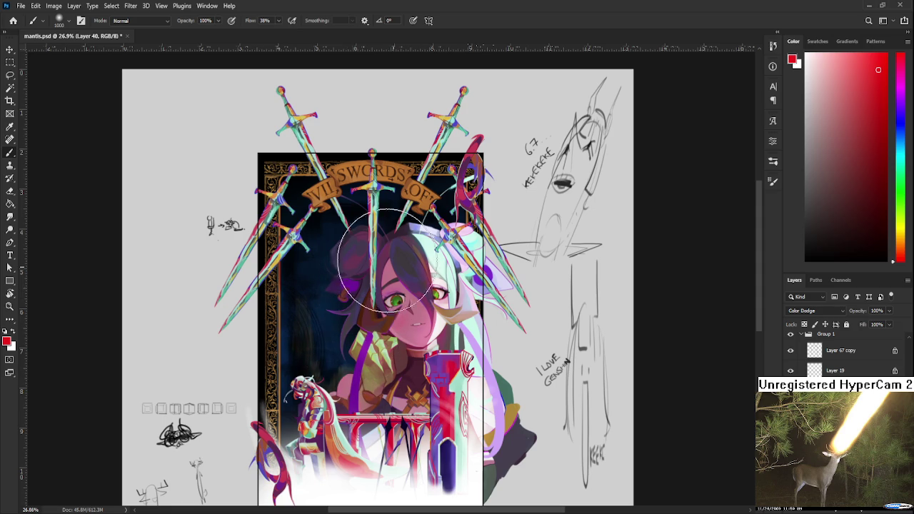
# Sample purple and then crimson red from the artwork and zoom out to the whole card.
pyautogui.keyDown('alt'); pyautogui.click(469, 276); pyautogui.keyUp('alt')
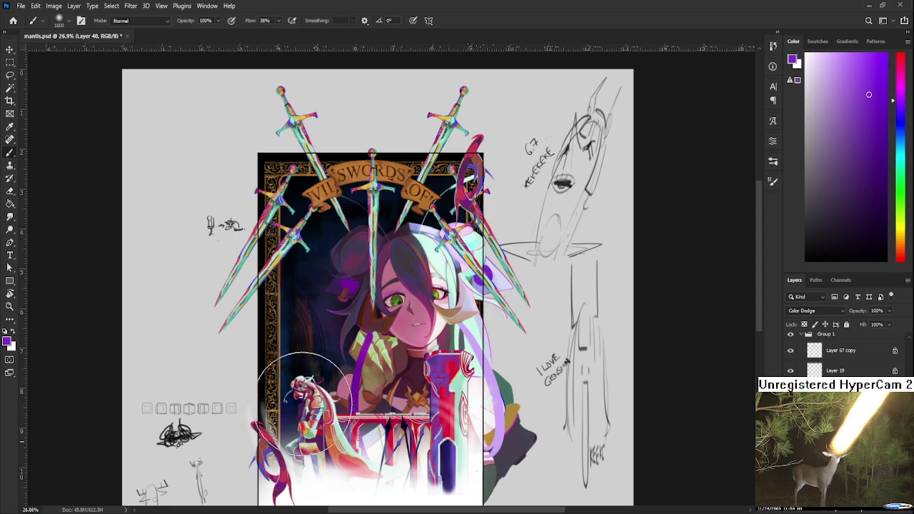
pyautogui.scroll(2, 307, 435)
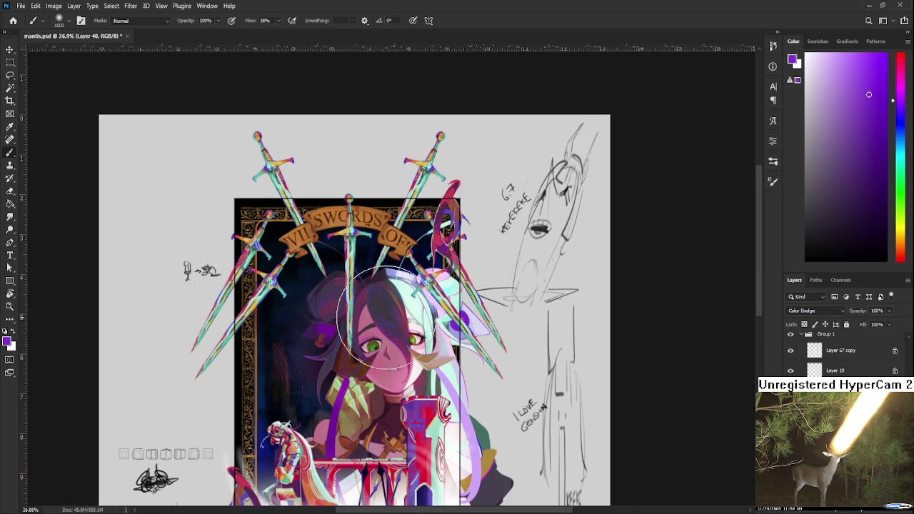
pyautogui.keyDown('alt'); pyautogui.click(420, 410); pyautogui.keyUp('alt')
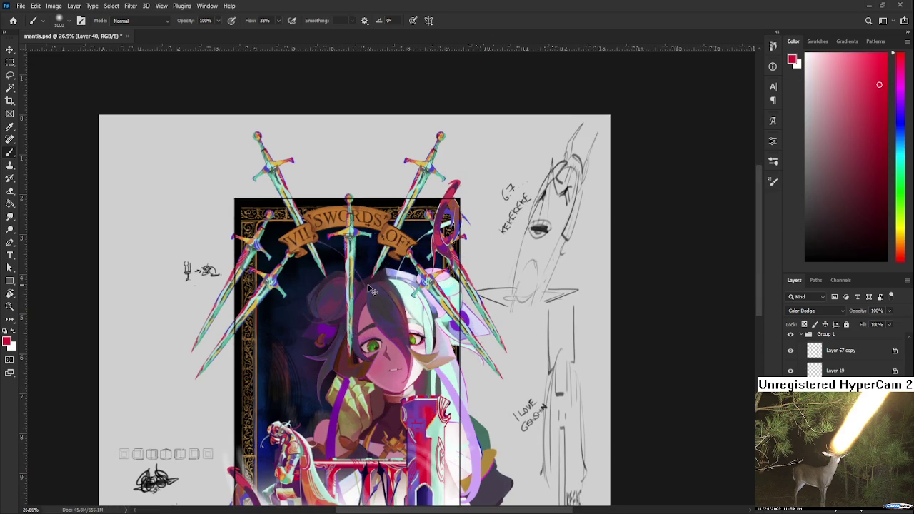
pyautogui.hotkey('ctrl', '-')
pyautogui.hotkey('ctrl', '-')
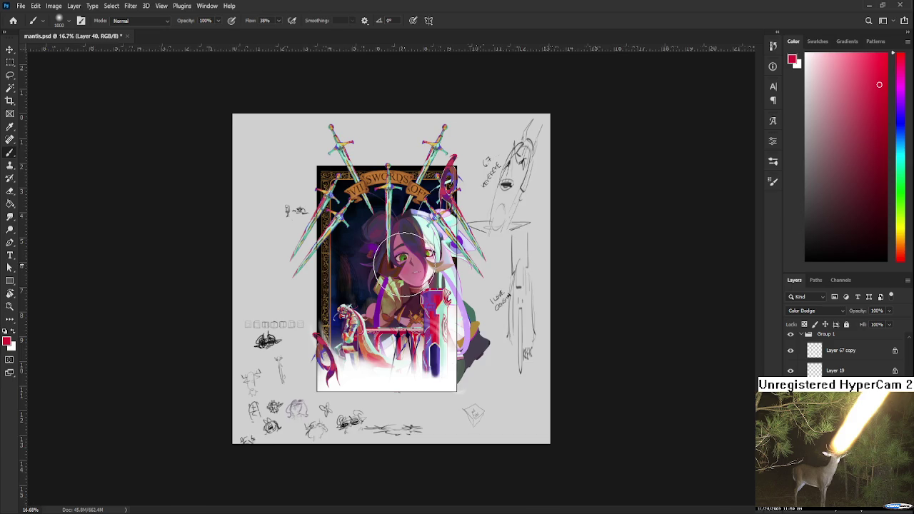
pyautogui.scroll(2, 408, 267)
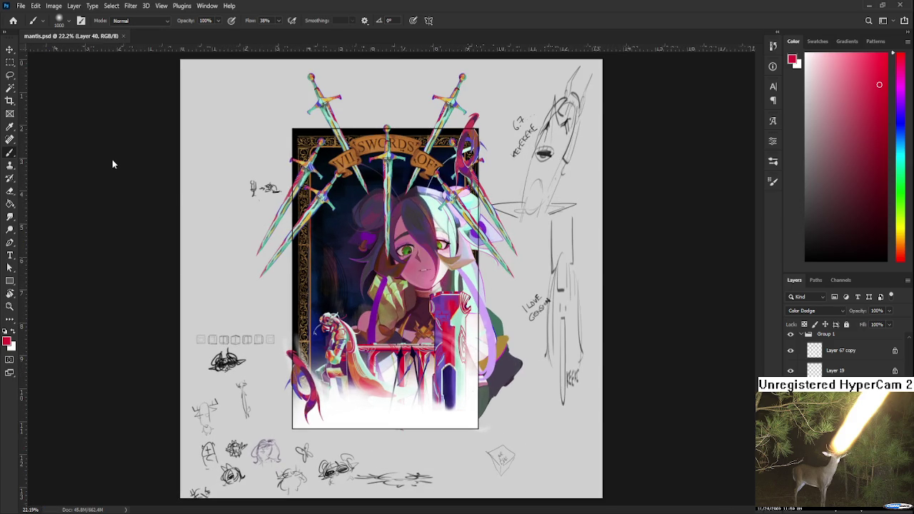
pyautogui.scroll(1, 454, 228)
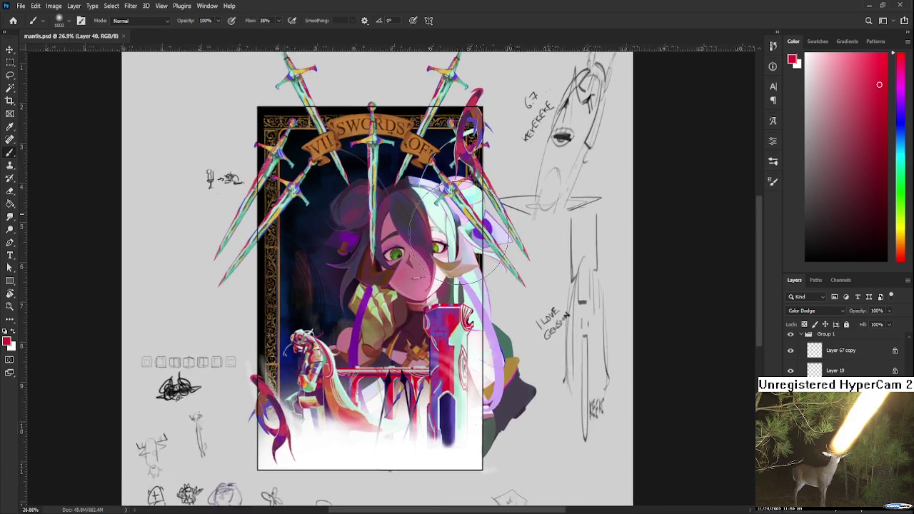
pyautogui.scroll(1, 446, 229)
pyautogui.hotkey('ctrl', 'g')
# On Layer 41, paint soft white glow strokes around the figure's hair and face.
pyautogui.click(832, 357)
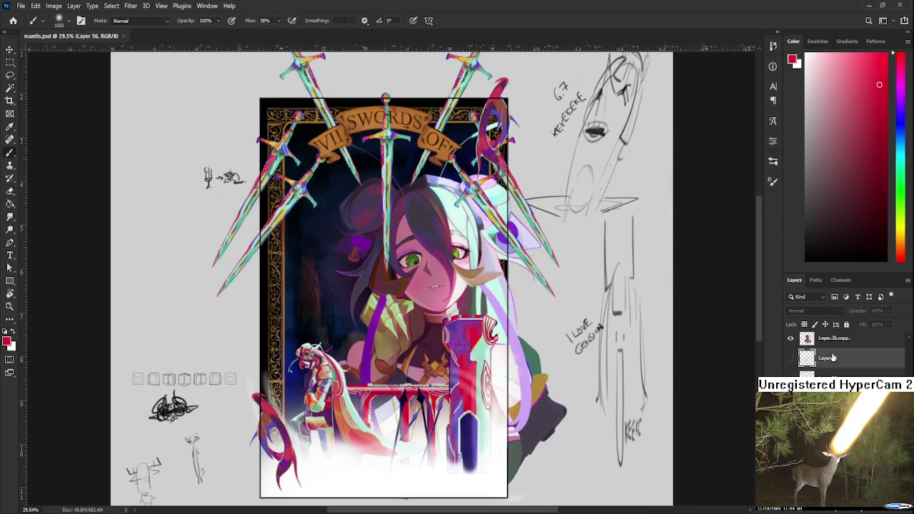
pyautogui.press('x')
pyautogui.moveTo(400, 187); pyautogui.dragTo(464, 243)
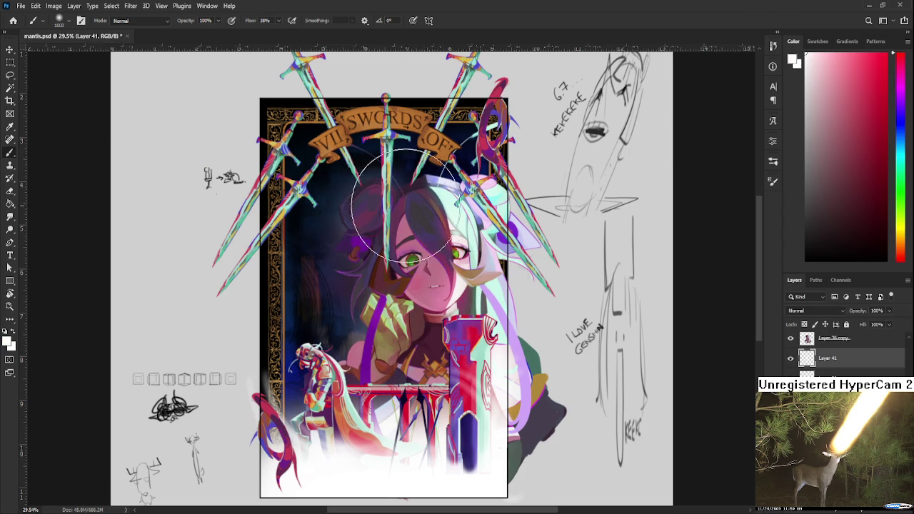
pyautogui.moveTo(405, 207); pyautogui.dragTo(378, 214)
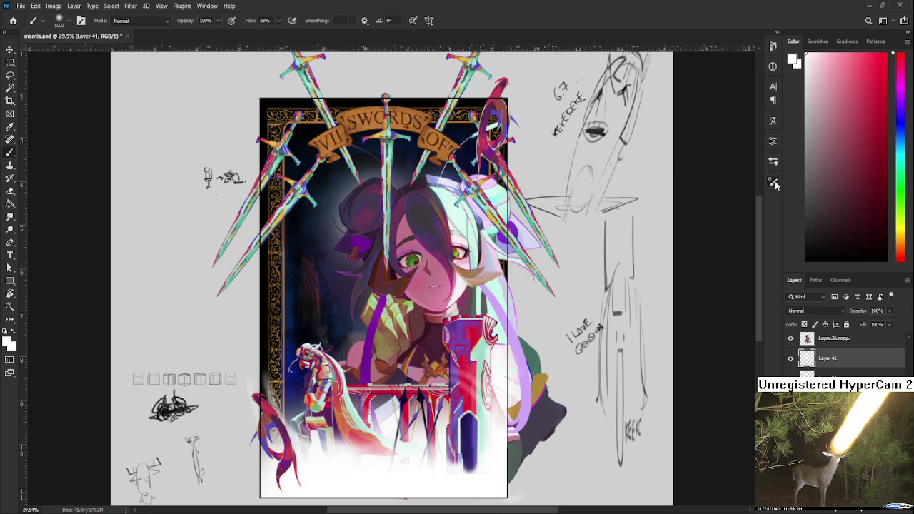
pyautogui.press('e')
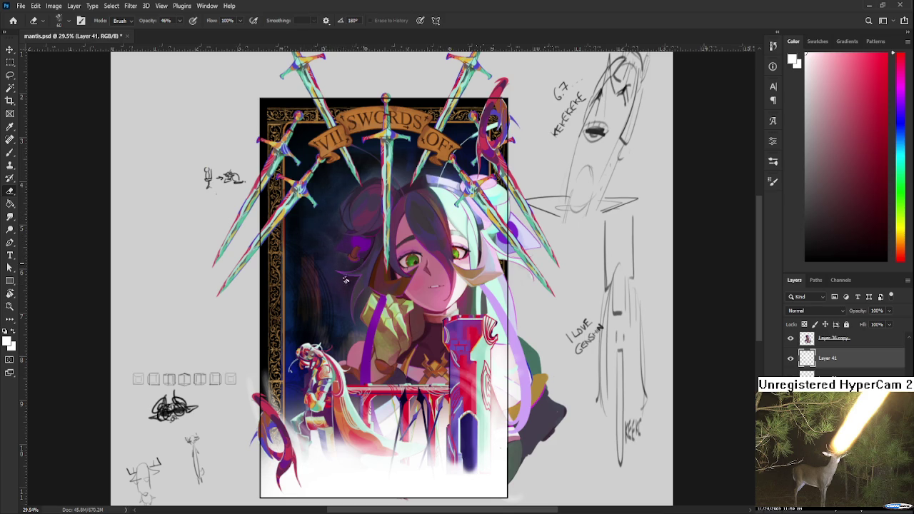
pyautogui.scroll(3, 376, 240)
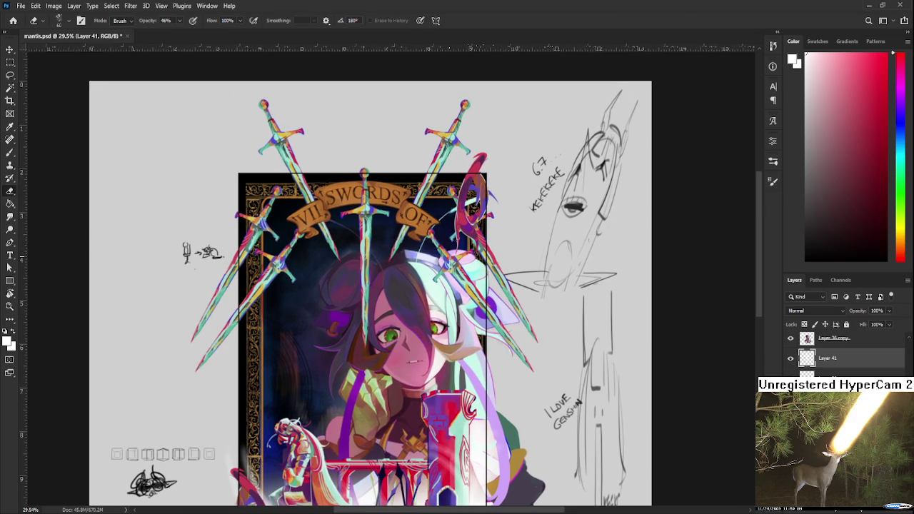
# Zoom out to check the whole card and save mantis.psd.
pyautogui.moveTo(408, 280); pyautogui.dragTo(436, 217)
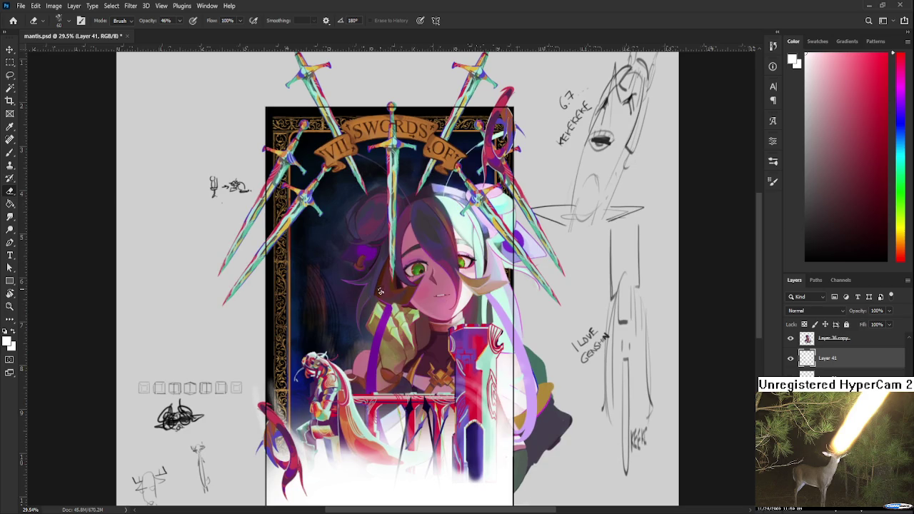
pyautogui.scroll(-3, 388, 280)
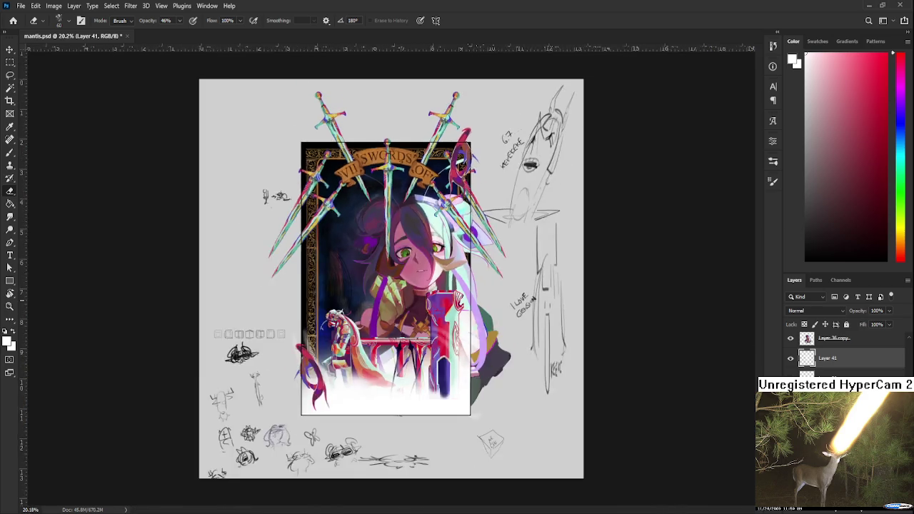
pyautogui.scroll(-3, 388, 280)
pyautogui.scroll(-2, 388, 281)
pyautogui.hotkey('ctrl', 's')
# Step from Layer 67 copy back to Layer 40 as the active layer.
pyautogui.scroll(3, 388, 281)
pyautogui.scroll(1, 388, 280)
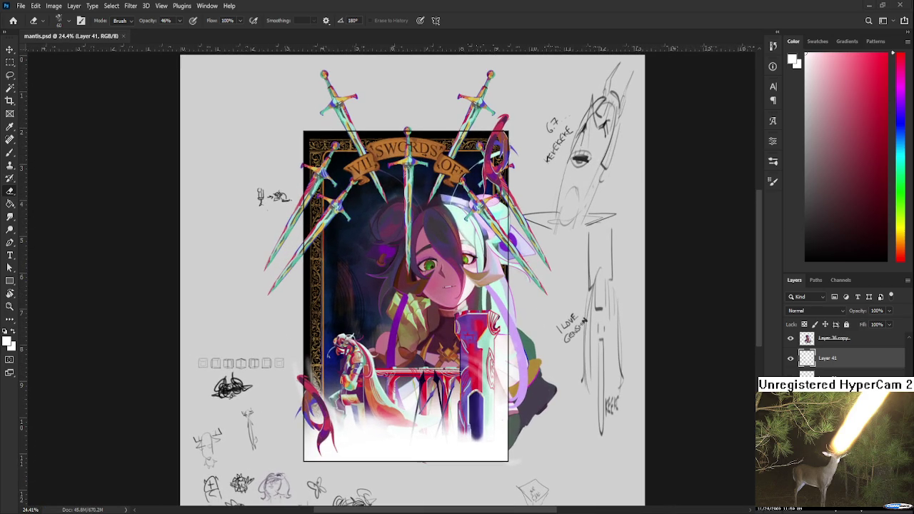
pyautogui.scroll(2, 314, 230)
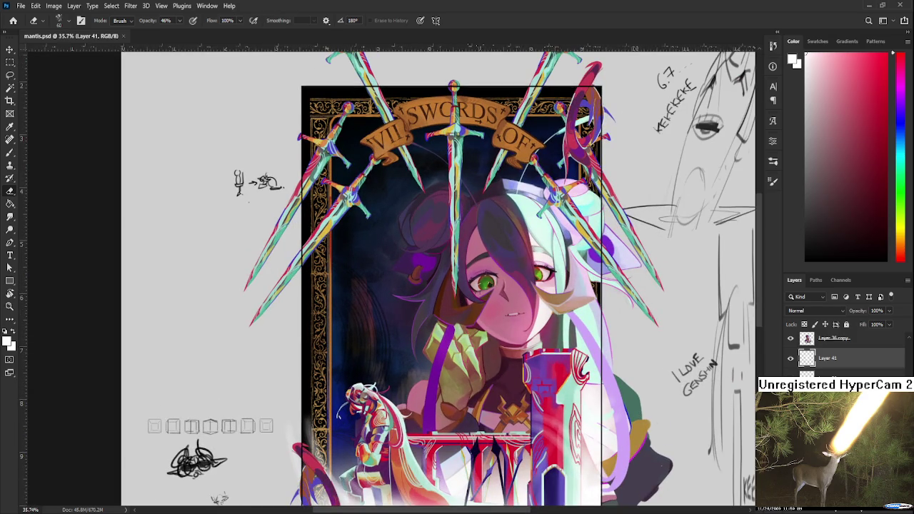
pyautogui.scroll(-5, 842, 350)
pyautogui.hotkey('alt', ']')
pyautogui.hotkey('alt', '[')
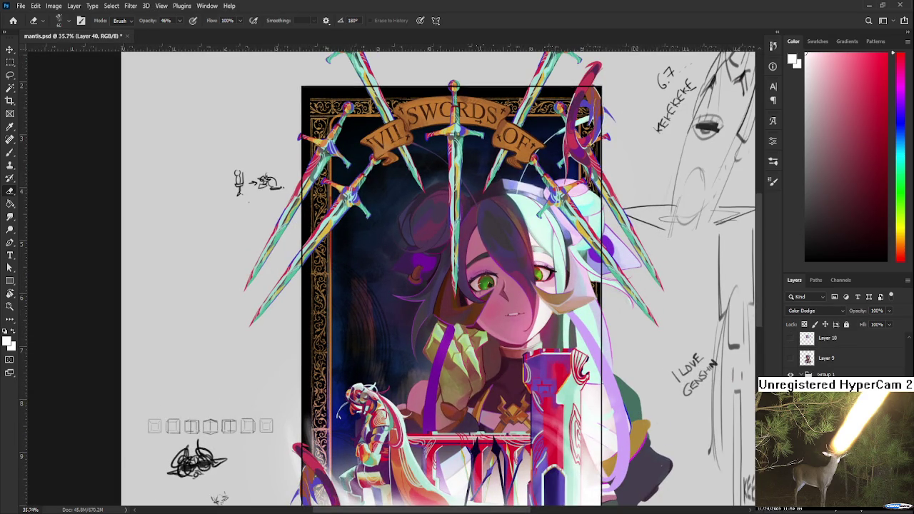
# Sample a green from the artwork and darken the hair and background left of the face.
pyautogui.scroll(2, 398, 292)
pyautogui.press('b')
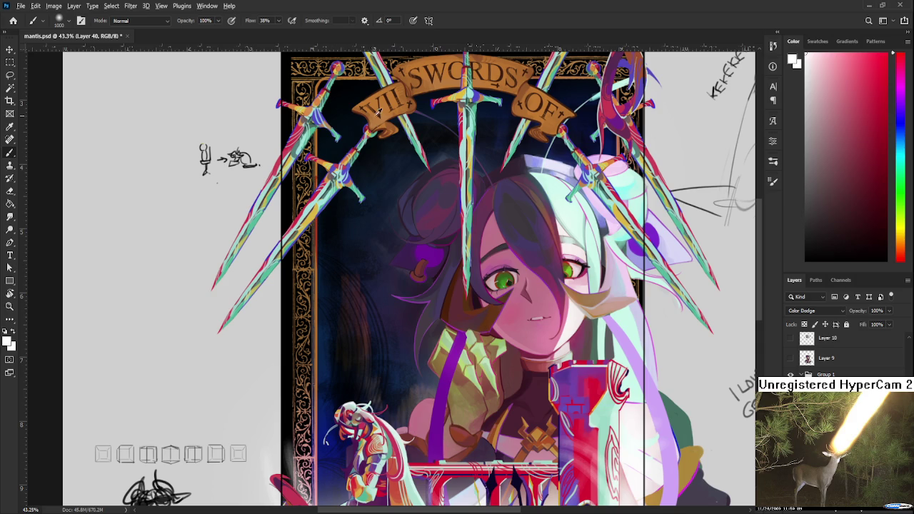
pyautogui.keyDown('alt'); pyautogui.click(379, 104); pyautogui.keyUp('alt')
pyautogui.keyDown('alt'); pyautogui.click(564, 259); pyautogui.keyUp('alt')
pyautogui.moveTo(564, 258); pyautogui.dragTo(568, 270)
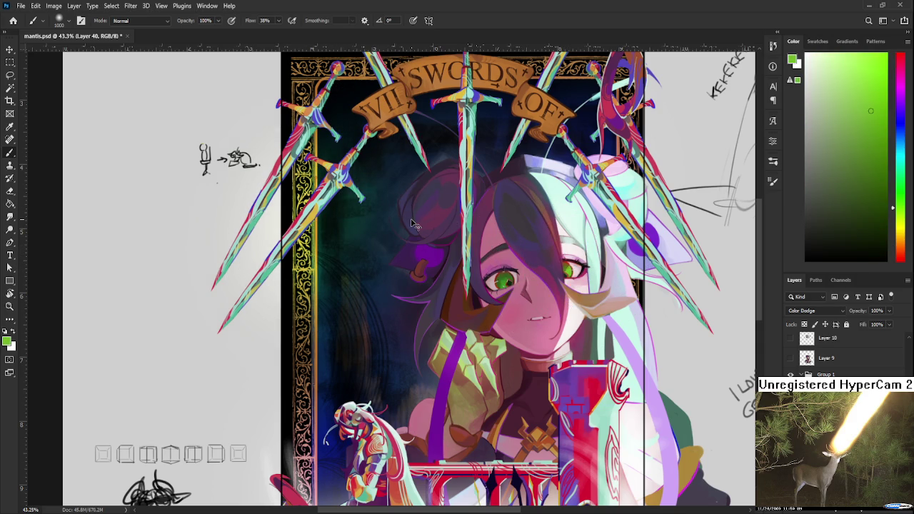
pyautogui.moveTo(414, 224); pyautogui.dragTo(429, 228)
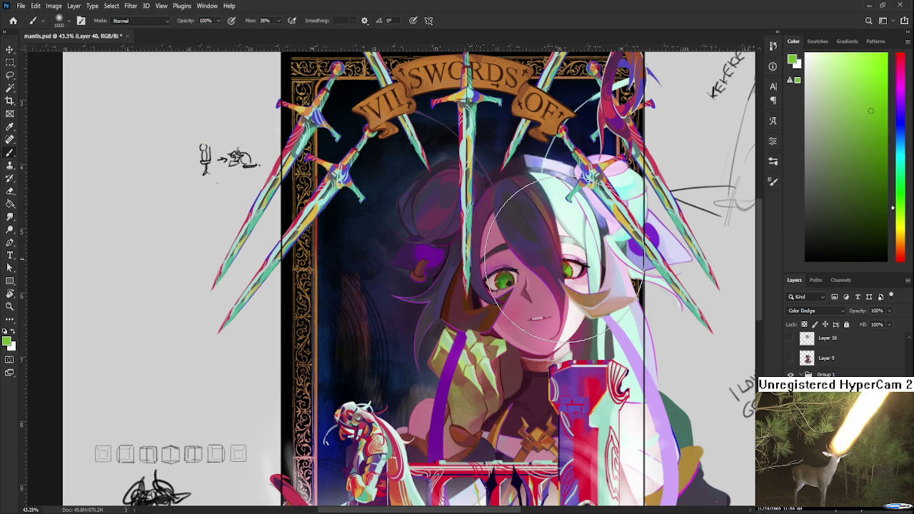
# Brush a soft glow around the red sickle at the card's right edge.
pyautogui.scroll(-3, 565, 259)
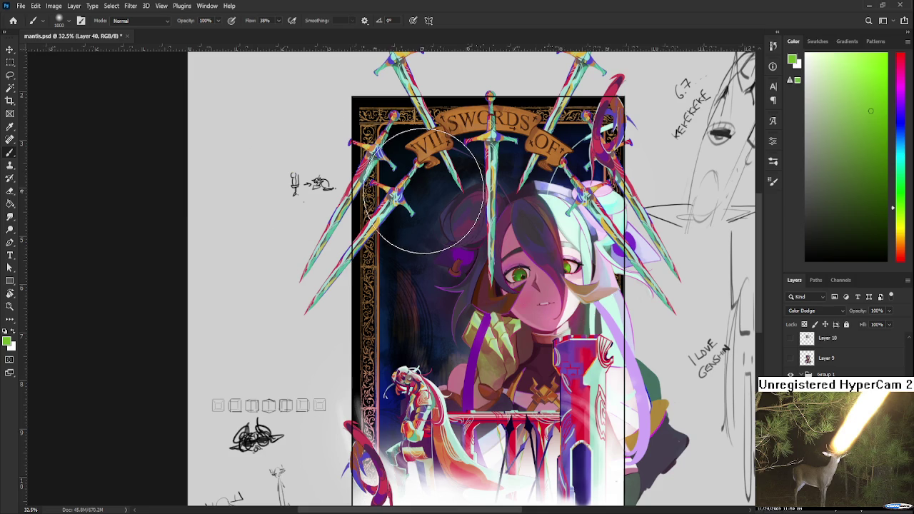
pyautogui.scroll(1, 429, 200)
pyautogui.scroll(-2, 557, 228)
pyautogui.moveTo(557, 228); pyautogui.dragTo(493, 298)
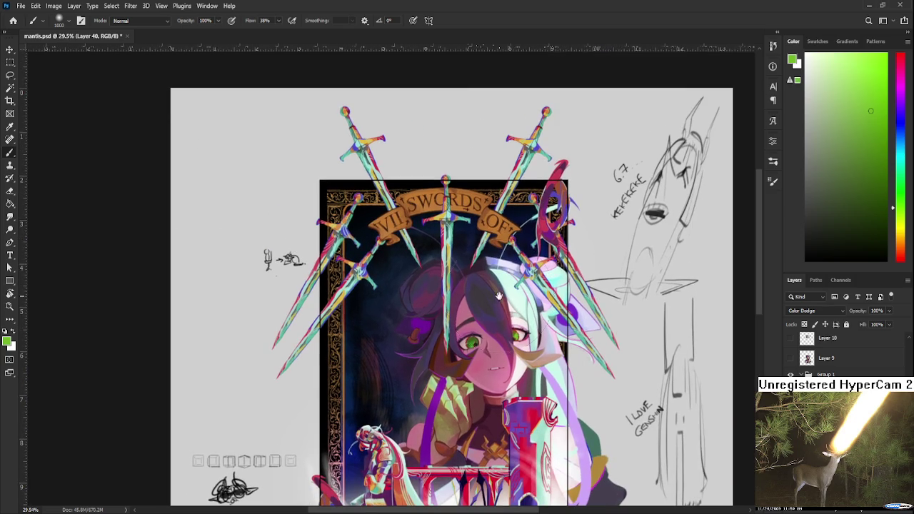
pyautogui.moveTo(556, 248); pyautogui.dragTo(564, 234)
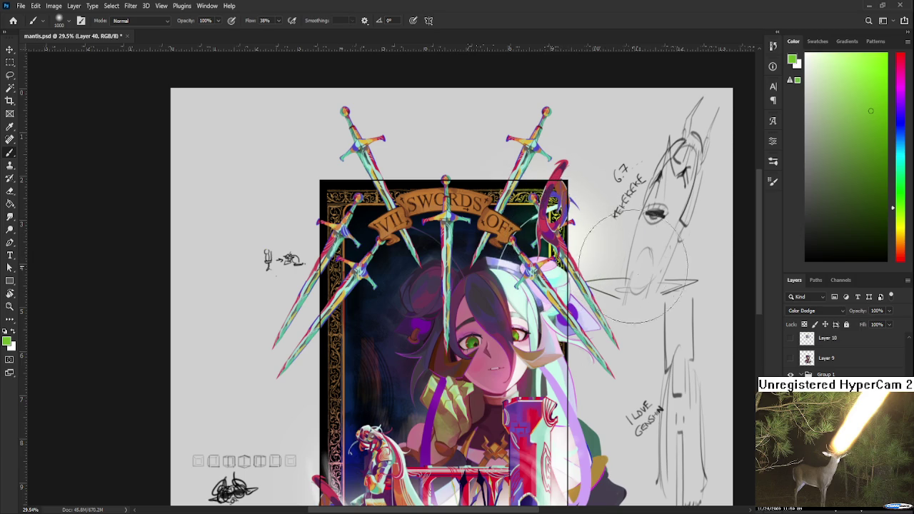
# On Layer 37, set a larger full-opacity eraser with its tip rotated 180° over the card's lower part.
pyautogui.scroll(-2, 631, 282)
pyautogui.scroll(-2, 631, 283)
pyautogui.scroll(-1, 631, 283)
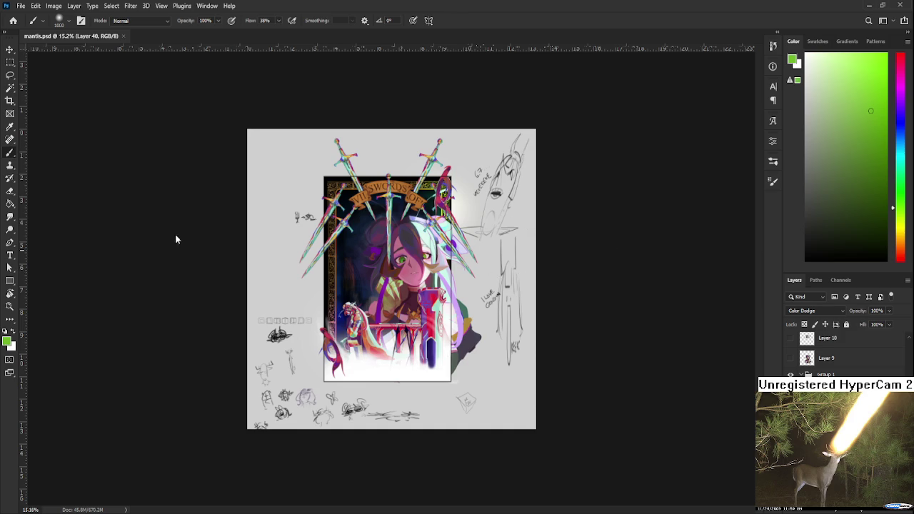
pyautogui.moveTo(368, 345)
pyautogui.mouseDown()
pyautogui.moveTo(486, 403)
pyautogui.moveTo(300, 406)
pyautogui.mouseUp()
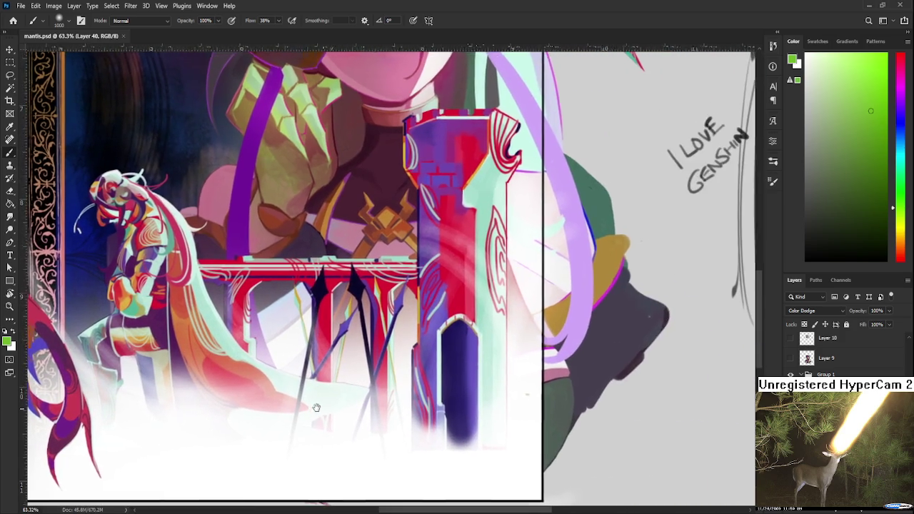
pyautogui.scroll(2, 843, 349)
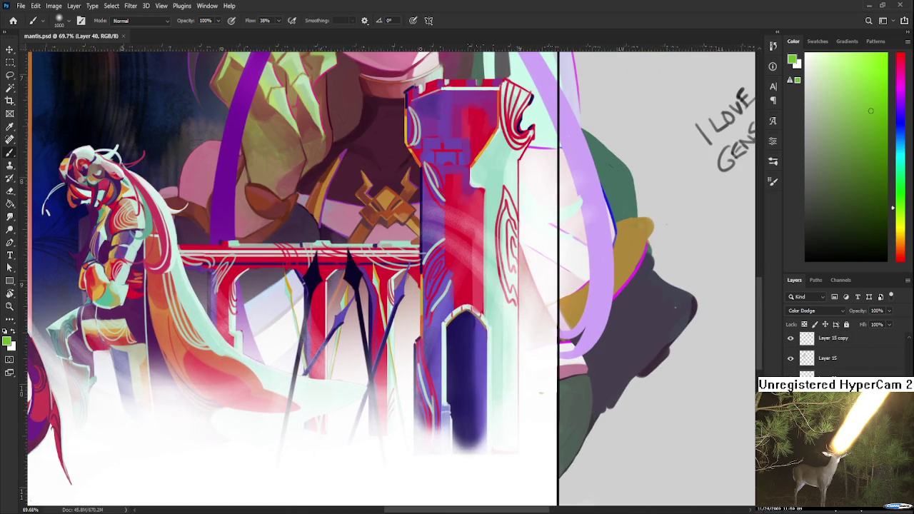
pyautogui.scroll(2, 842, 350)
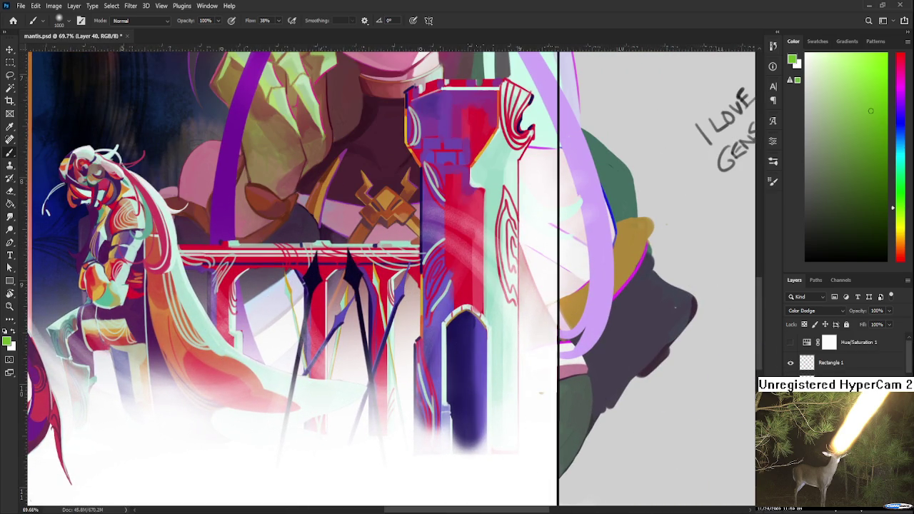
pyautogui.scroll(2, 842, 350)
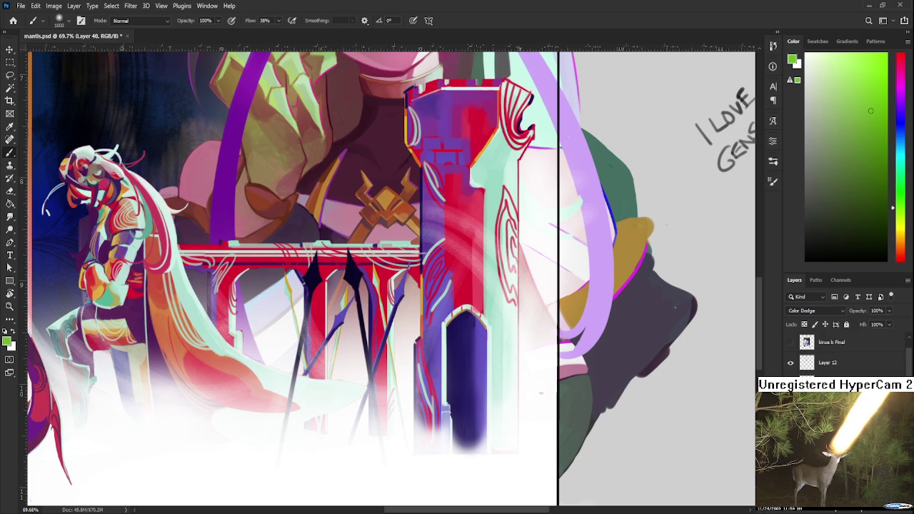
pyautogui.scroll(-1, 842, 350)
pyautogui.hotkey('alt', '[')
pyautogui.hotkey('alt', '[')
pyautogui.hotkey('alt', '[')
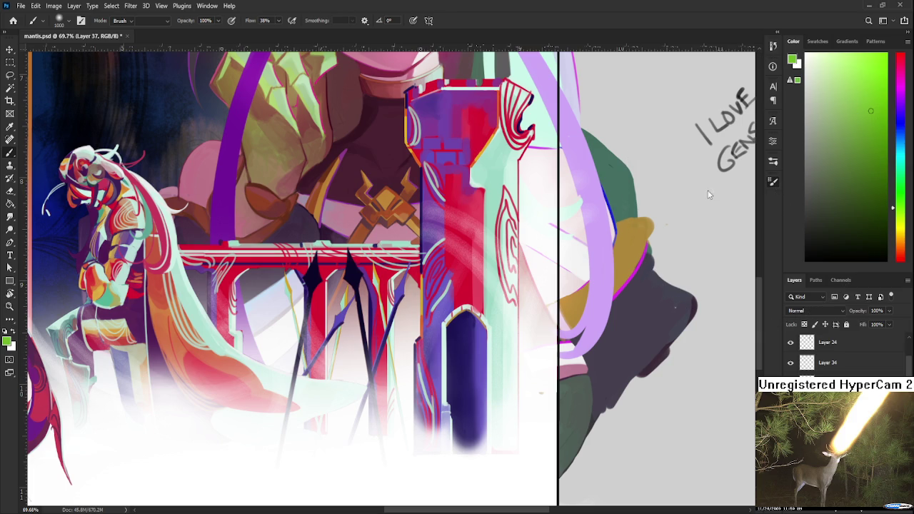
pyautogui.press('e')
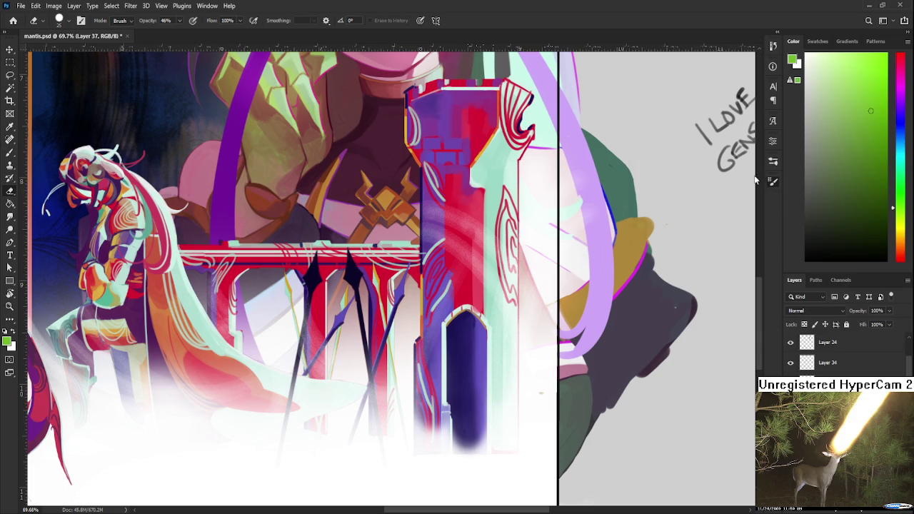
pyautogui.click(773, 161)
pyautogui.scroll(2, 367, 449)
pyautogui.press('0')
pyautogui.press(']')
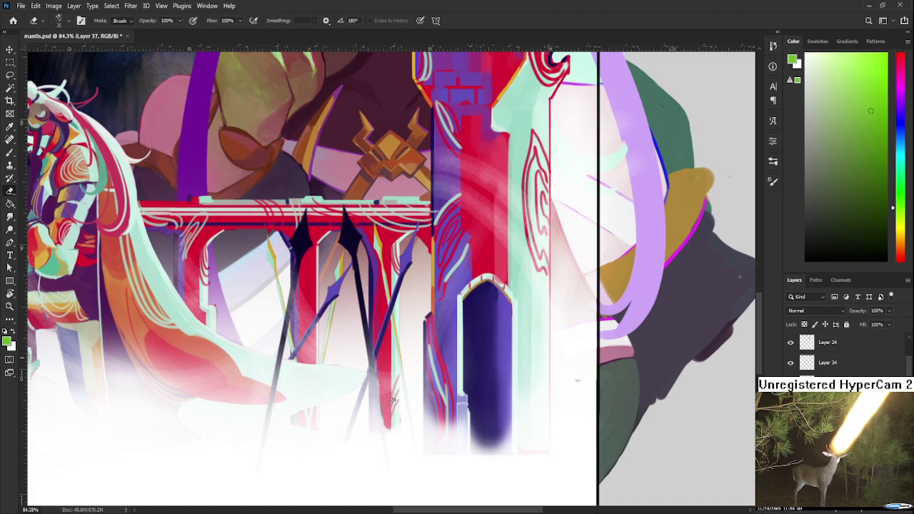
# Frame the white fog at the card's bottom and set a smaller white brush for refining it.
pyautogui.moveTo(401, 371); pyautogui.dragTo(462, 384)
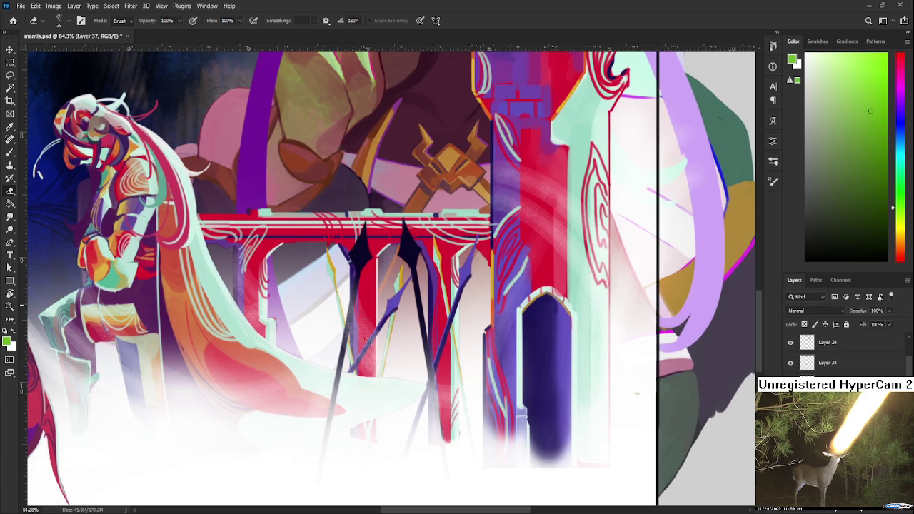
pyautogui.moveTo(386, 387); pyautogui.dragTo(365, 328)
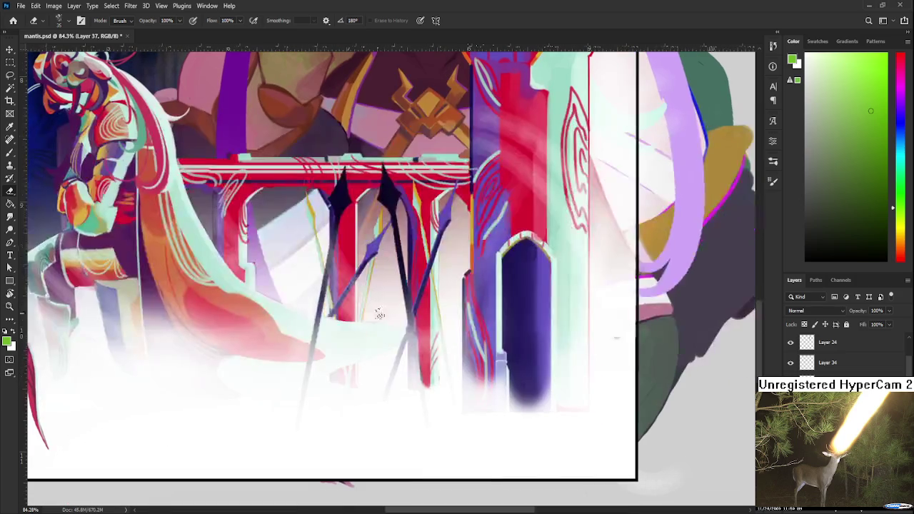
pyautogui.press('b')
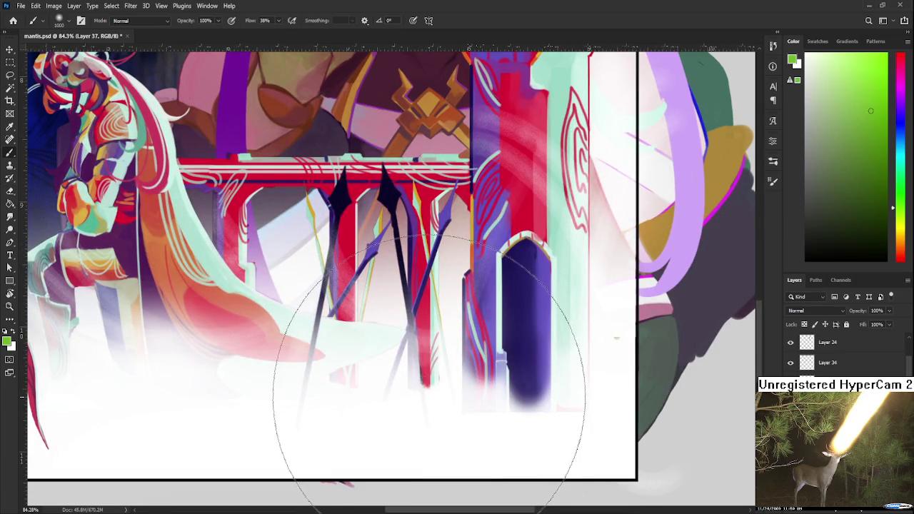
pyautogui.press('x')
pyautogui.press('[')
pyautogui.press('[')
pyautogui.press('[')
pyautogui.press('[')
pyautogui.press('[')
pyautogui.press('[')
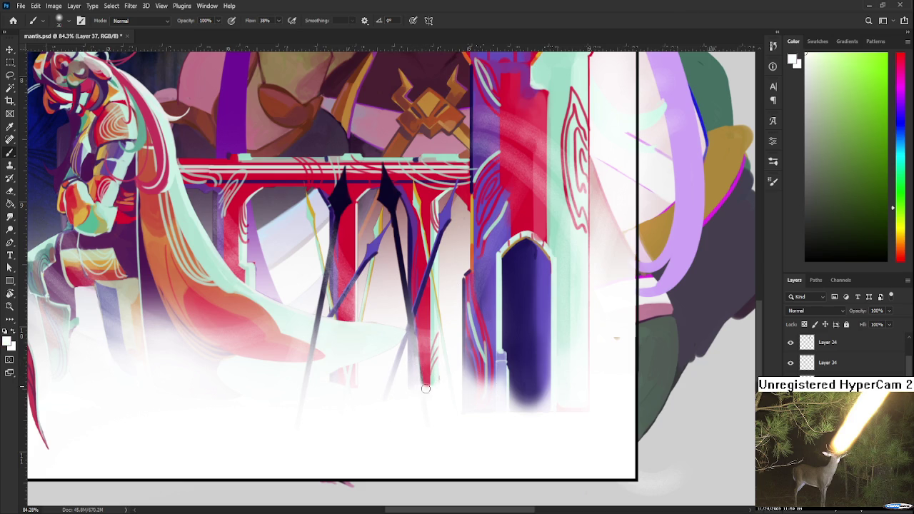
pyautogui.moveTo(504, 384)
pyautogui.mouseDown()
pyautogui.moveTo(485, 427)
pyautogui.moveTo(483, 413)
pyautogui.moveTo(499, 445)
pyautogui.moveTo(524, 420)
pyautogui.mouseUp()
pyautogui.press('e')
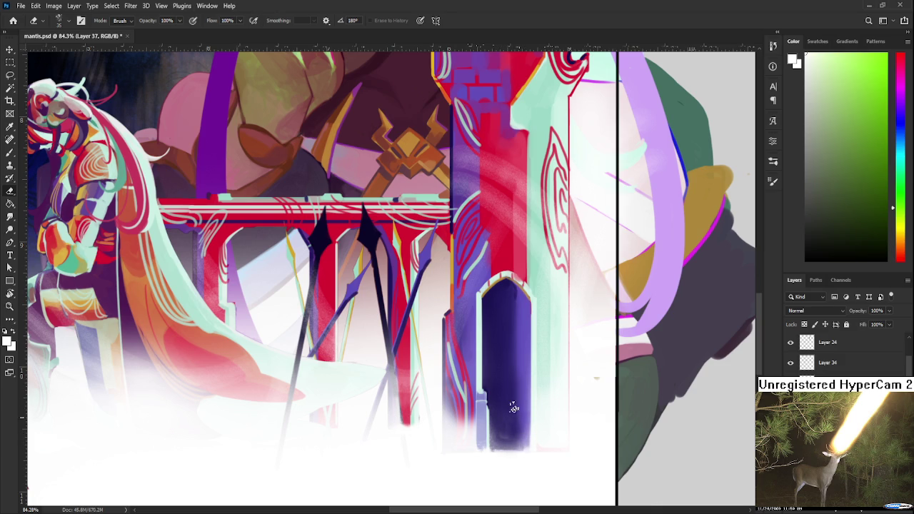
pyautogui.press('b')
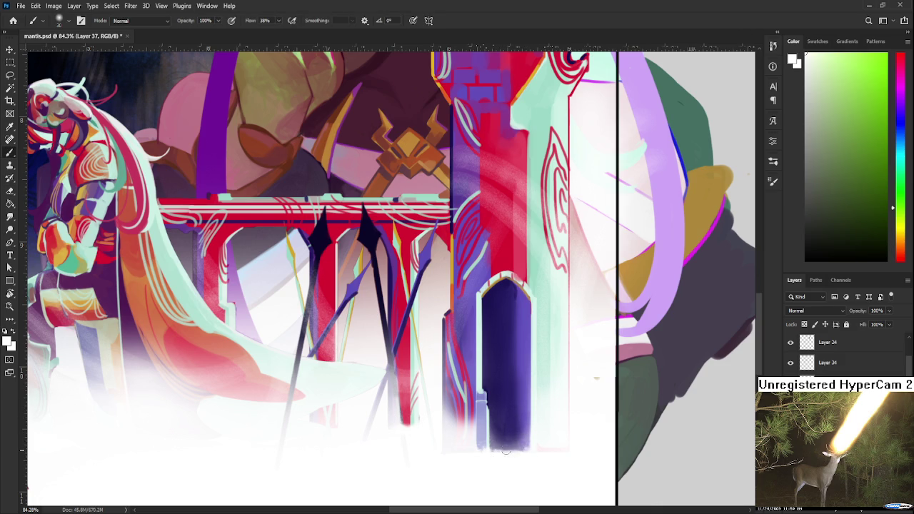
pyautogui.press('e')
# Erase texture along the left edge of the purple column.
pyautogui.moveTo(536, 437); pyautogui.dragTo(505, 500)
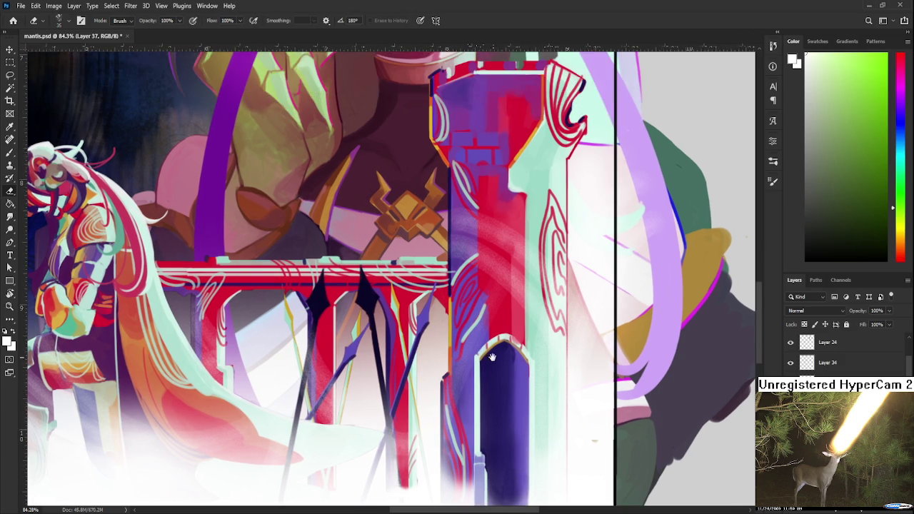
pyautogui.press('b')
pyautogui.press('e')
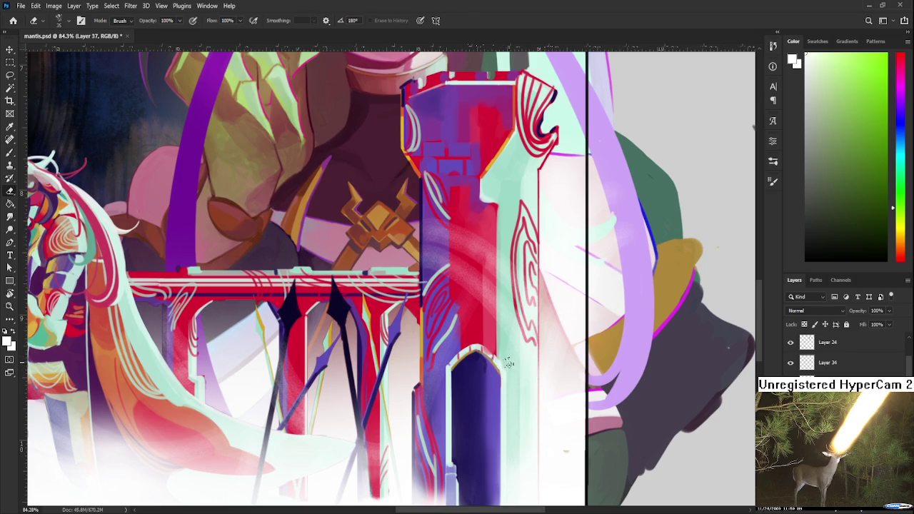
pyautogui.moveTo(510, 375); pyautogui.dragTo(577, 232)
pyautogui.moveTo(488, 362); pyautogui.dragTo(488, 336)
pyautogui.moveTo(487, 385); pyautogui.dragTo(490, 315)
# Soften the cape's edge, clear the white fog over the figure's leg, and save mantis.psd.
pyautogui.scroll(-5, 490, 321)
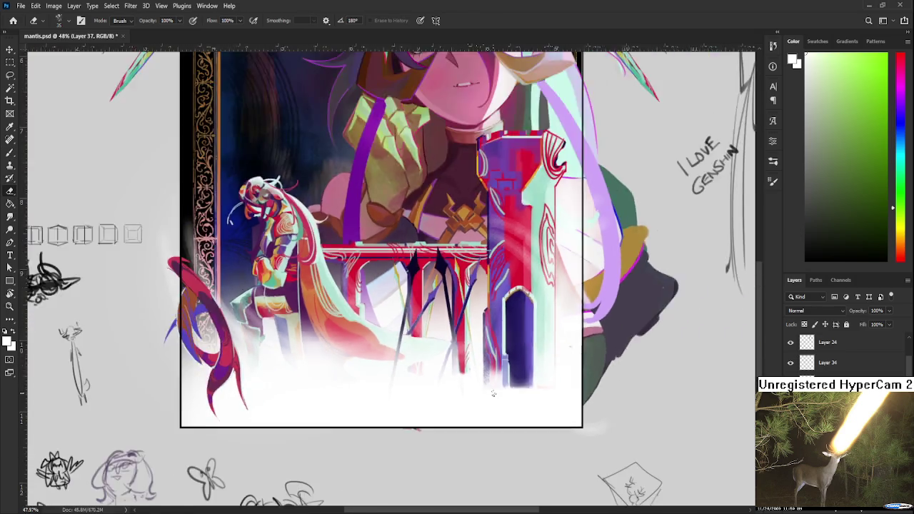
pyautogui.scroll(1, 588, 292)
pyautogui.scroll(3, 368, 362)
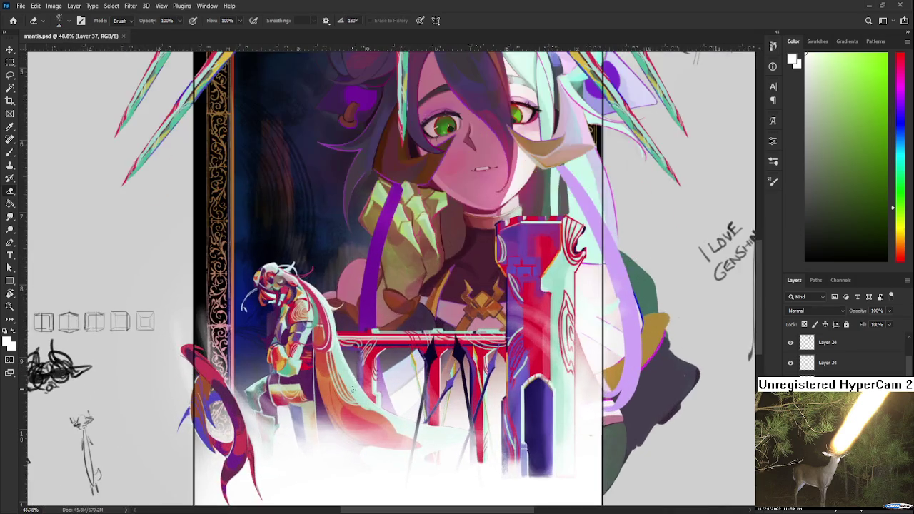
pyautogui.scroll(-1, 352, 389)
pyautogui.moveTo(320, 384)
pyautogui.mouseDown()
pyautogui.moveTo(325, 422)
pyautogui.moveTo(326, 389)
pyautogui.moveTo(330, 404)
pyautogui.mouseUp()
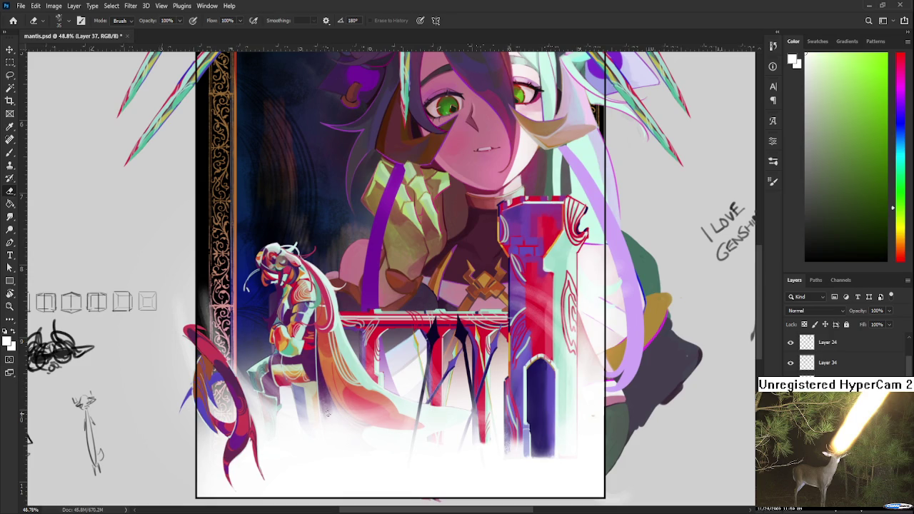
pyautogui.press('b')
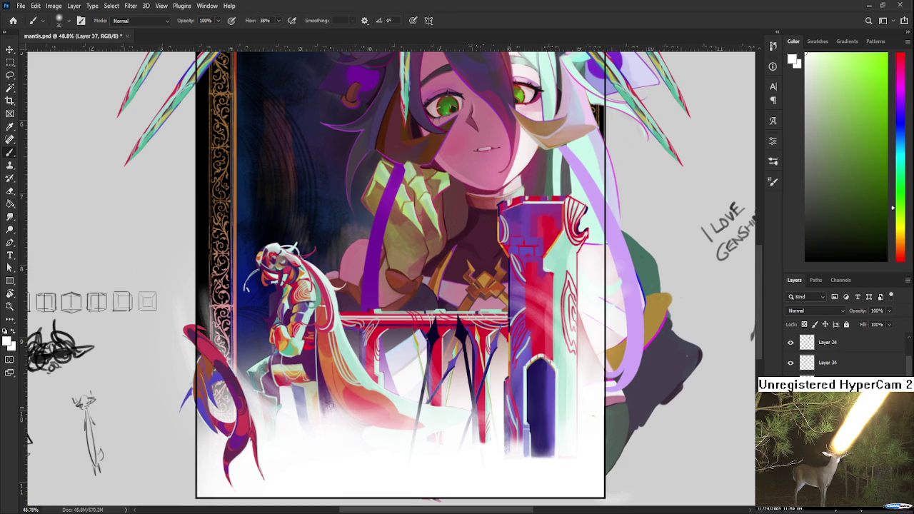
pyautogui.press('e')
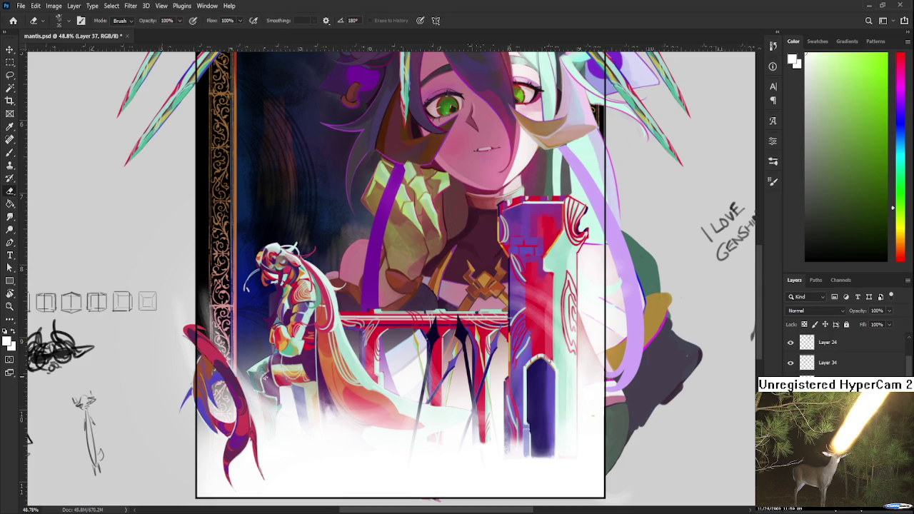
pyautogui.moveTo(266, 381); pyautogui.dragTo(275, 422)
pyautogui.hotkey('ctrl', 's')
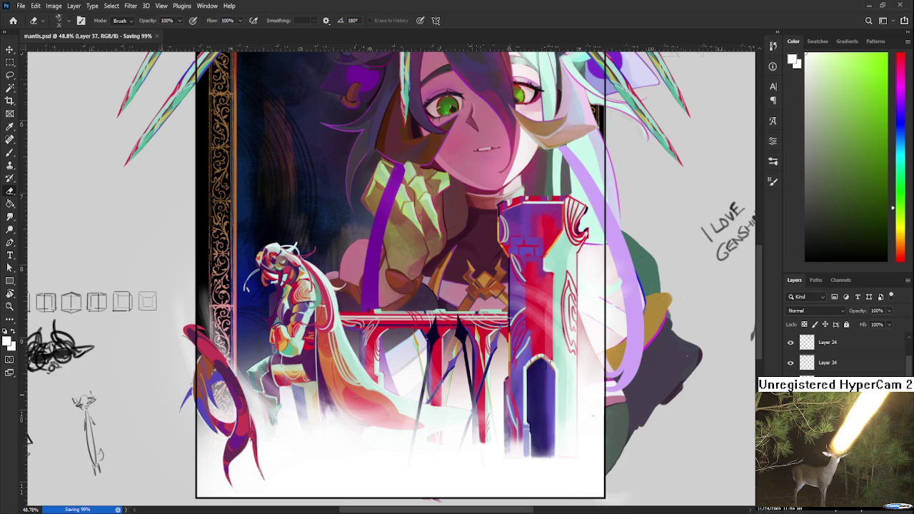
pyautogui.scroll(-5, 319, 438)
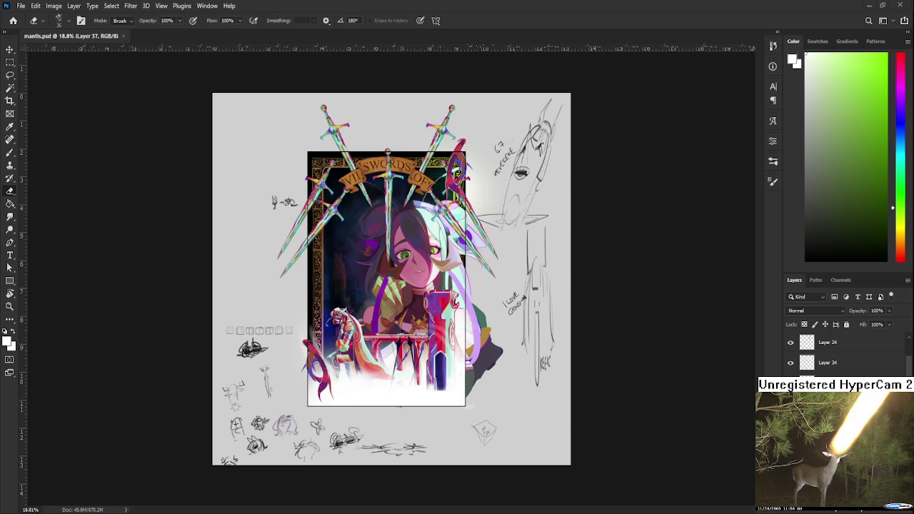
pyautogui.scroll(2, 392, 378)
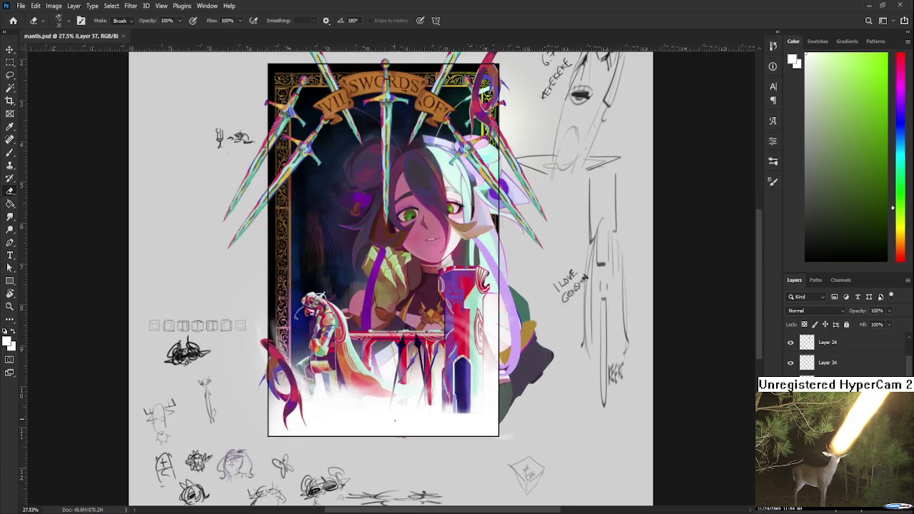
# Set up a black brush and try a first doodle stroke below the card, then undo it.
pyautogui.scroll(-1, 393, 285)
pyautogui.press('x')
pyautogui.scroll(-3, 796, 360)
pyautogui.scroll(-3, 828, 357)
pyautogui.scroll(2, 533, 414)
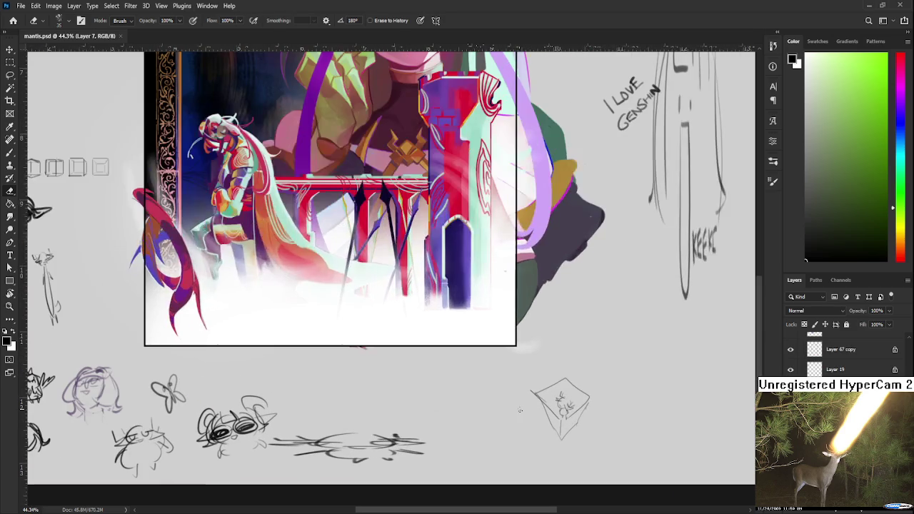
pyautogui.press('b')
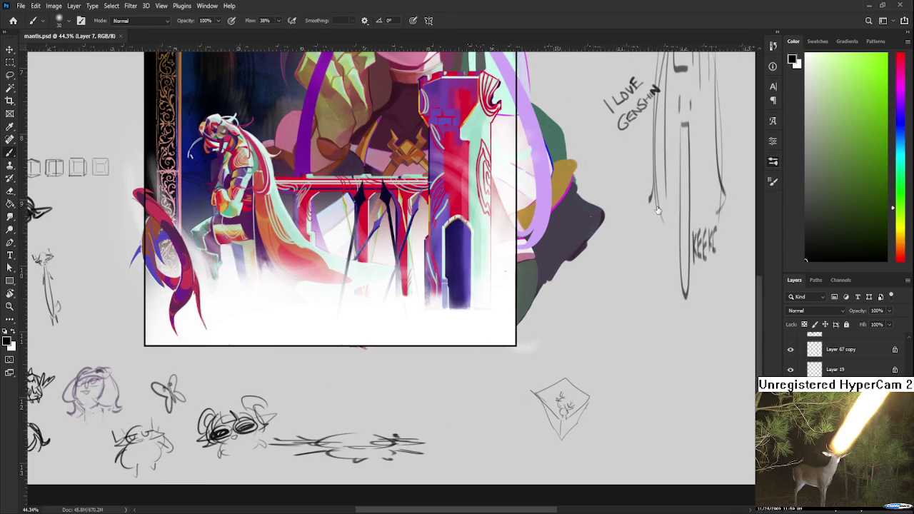
pyautogui.press(']')
pyautogui.moveTo(459, 397)
pyautogui.mouseDown()
pyautogui.moveTo(457, 428)
pyautogui.moveTo(483, 428)
pyautogui.moveTo(460, 422)
pyautogui.moveTo(454, 432)
pyautogui.moveTo(502, 408)
pyautogui.mouseUp()
pyautogui.hotkey('ctrl', 'z')
# Draw face details and heavier marks on the small doodle.
pyautogui.hotkey('ctrl', 'z')
pyautogui.hotkey('ctrl', 'z')
pyautogui.hotkey('ctrl', 'z')
pyautogui.hotkey('ctrl', 'z')
pyautogui.moveTo(454, 409)
pyautogui.mouseDown()
pyautogui.moveTo(442, 427)
pyautogui.moveTo(503, 402)
pyautogui.mouseUp()
pyautogui.moveTo(484, 410)
pyautogui.mouseDown()
pyautogui.moveTo(457, 420)
pyautogui.moveTo(491, 405)
pyautogui.moveTo(455, 426)
pyautogui.moveTo(486, 396)
pyautogui.moveTo(493, 413)
pyautogui.moveTo(441, 423)
pyautogui.mouseUp()
pyautogui.hotkey('ctrl', 'z')
pyautogui.moveTo(470, 386)
pyautogui.mouseDown()
pyautogui.moveTo(498, 397)
pyautogui.moveTo(451, 410)
pyautogui.mouseUp()
pyautogui.moveTo(467, 404); pyautogui.dragTo(473, 385)
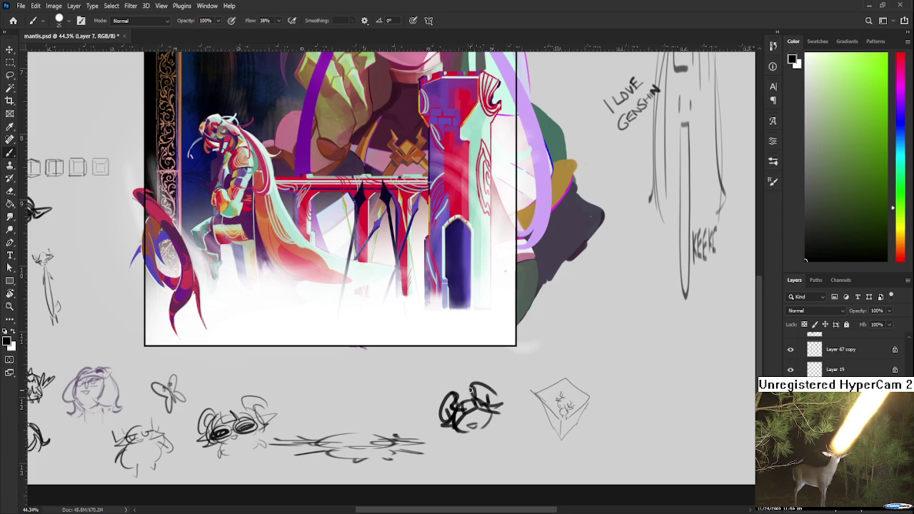
# Add a loop on the doodle's right side and feather-like strokes along its lower sides.
pyautogui.moveTo(448, 423)
pyautogui.mouseDown()
pyautogui.moveTo(456, 432)
pyautogui.moveTo(492, 412)
pyautogui.moveTo(475, 447)
pyautogui.mouseUp()
pyautogui.scroll(-1, 477, 443)
pyautogui.moveTo(471, 402)
pyautogui.mouseDown()
pyautogui.moveTo(485, 424)
pyautogui.moveTo(479, 414)
pyautogui.moveTo(493, 413)
pyautogui.mouseUp()
pyautogui.moveTo(474, 415)
pyautogui.mouseDown()
pyautogui.moveTo(493, 419)
pyautogui.moveTo(483, 404)
pyautogui.moveTo(490, 391)
pyautogui.moveTo(480, 417)
pyautogui.moveTo(496, 403)
pyautogui.moveTo(470, 417)
pyautogui.moveTo(493, 422)
pyautogui.moveTo(493, 407)
pyautogui.moveTo(431, 396)
pyautogui.mouseUp()
pyautogui.moveTo(456, 403)
pyautogui.mouseDown()
pyautogui.moveTo(433, 410)
pyautogui.moveTo(441, 417)
pyautogui.mouseUp()
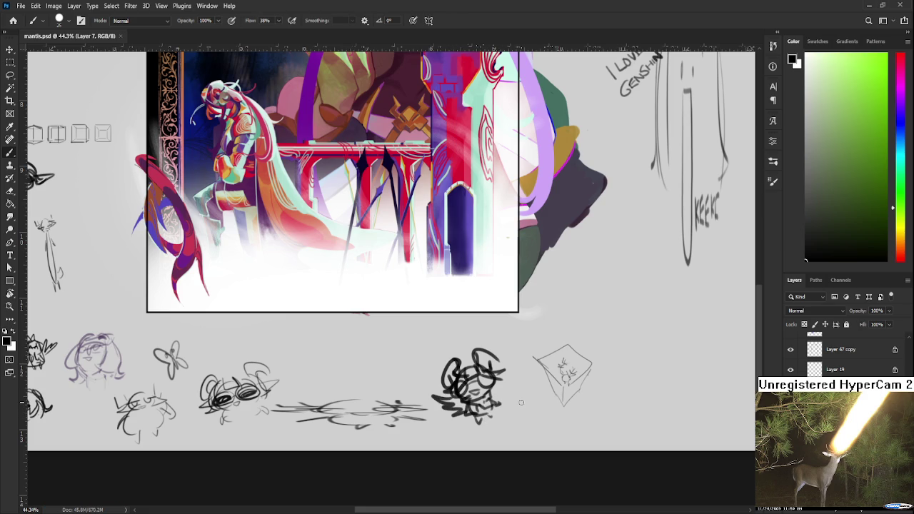
pyautogui.scroll(-1, 521, 402)
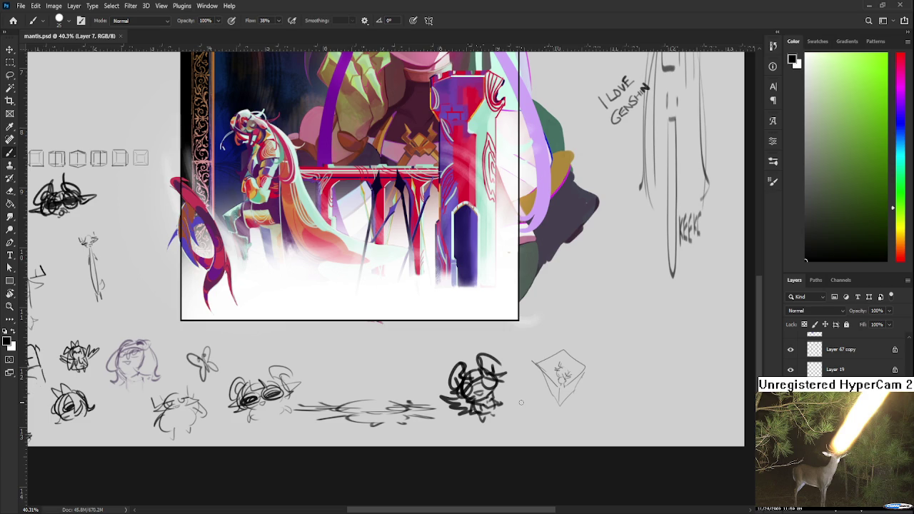
pyautogui.scroll(-3, 472, 384)
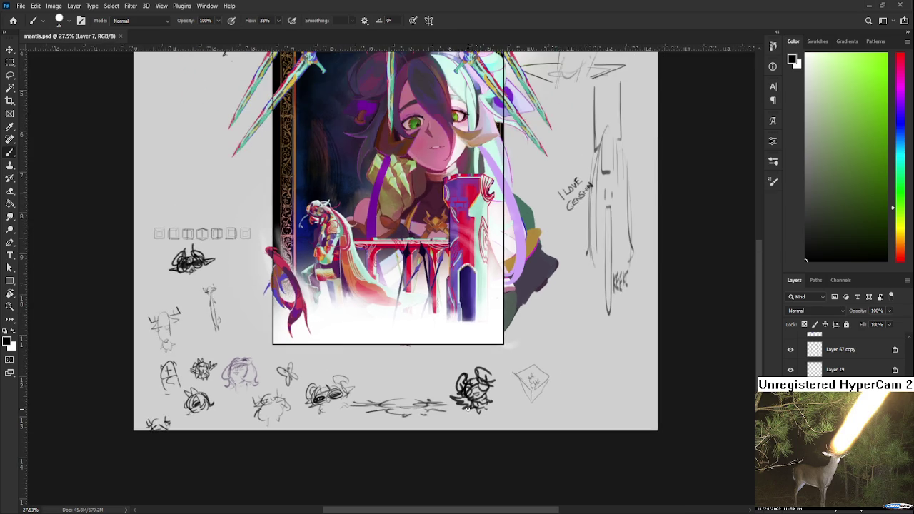
pyautogui.scroll(-2, 471, 371)
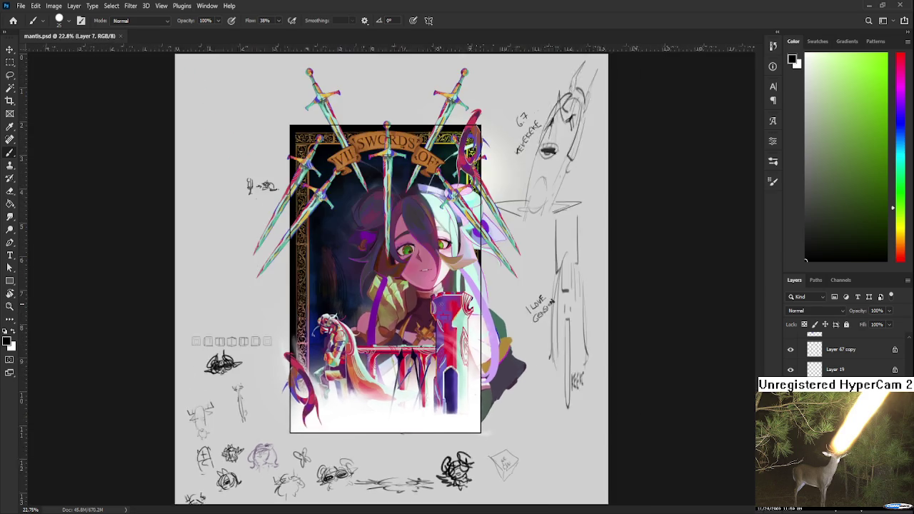
pyautogui.scroll(2, 441, 304)
pyautogui.scroll(2, 304, 272)
pyautogui.scroll(2, 303, 271)
pyautogui.scroll(-2, 303, 272)
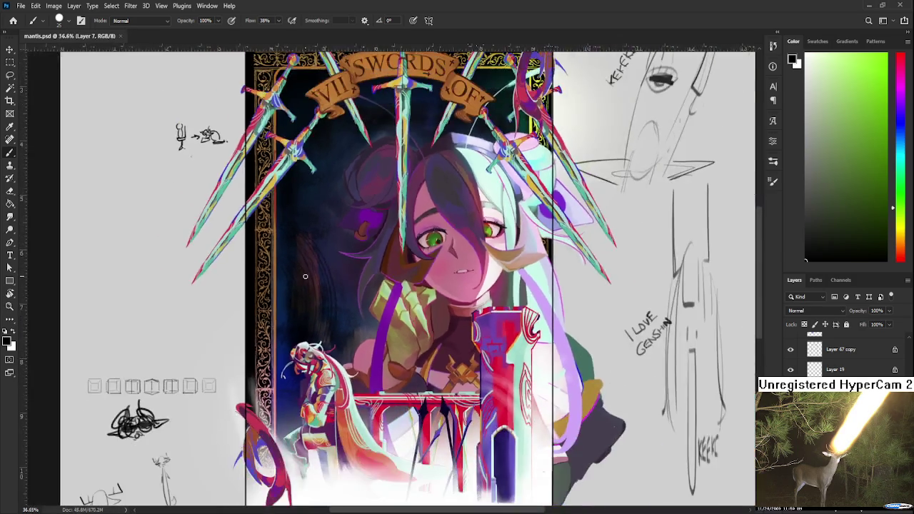
pyautogui.scroll(-1, 304, 272)
pyautogui.scroll(-1, 305, 275)
pyautogui.scroll(-1, 306, 276)
pyautogui.scroll(-2, 305, 276)
pyautogui.scroll(2, 304, 273)
pyautogui.scroll(1, 304, 273)
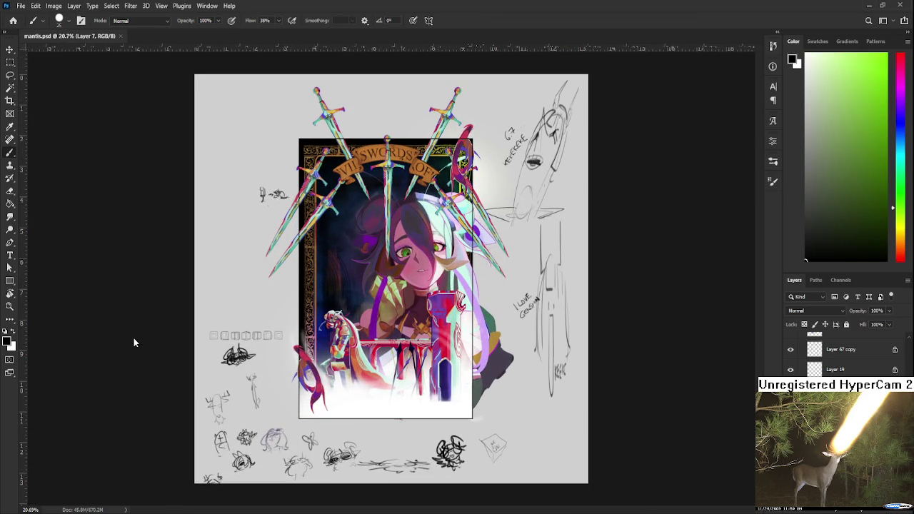
pyautogui.scroll(1, 376, 264)
pyautogui.scroll(3, 376, 264)
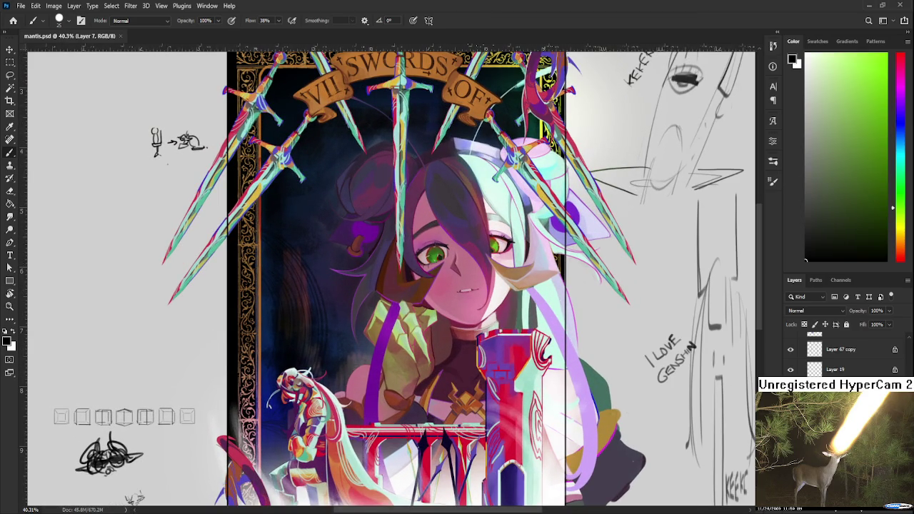
pyautogui.scroll(-3, 789, 390)
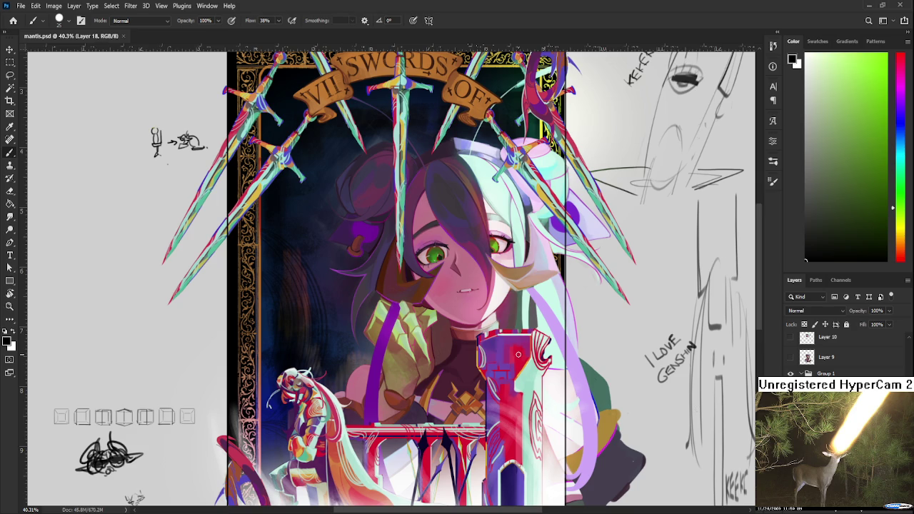
pyautogui.scroll(-1, 501, 371)
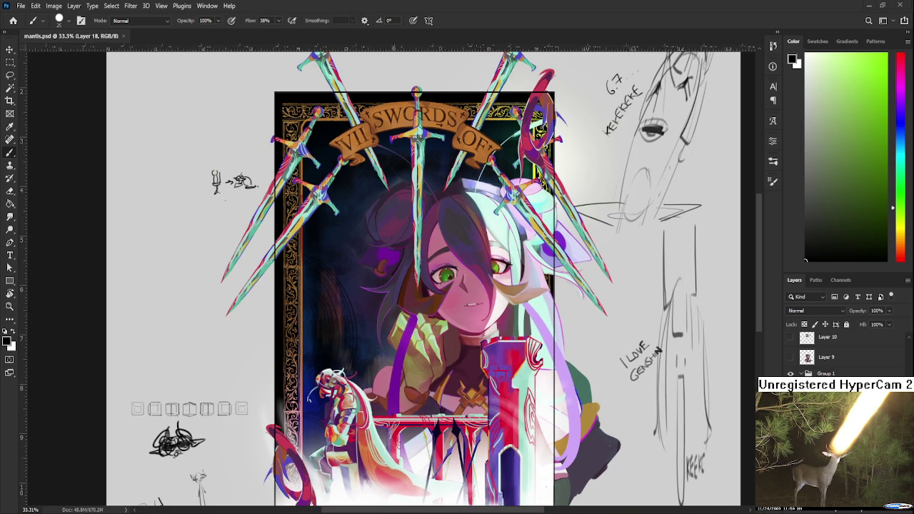
pyautogui.scroll(-2, 371, 267)
pyautogui.scroll(-2, 372, 267)
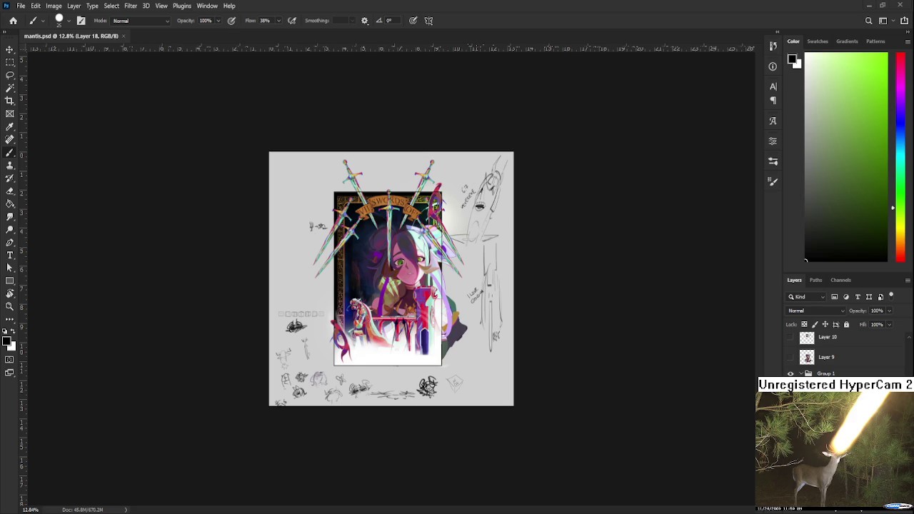
pyautogui.scroll(2, 390, 270)
pyautogui.scroll(1, 390, 270)
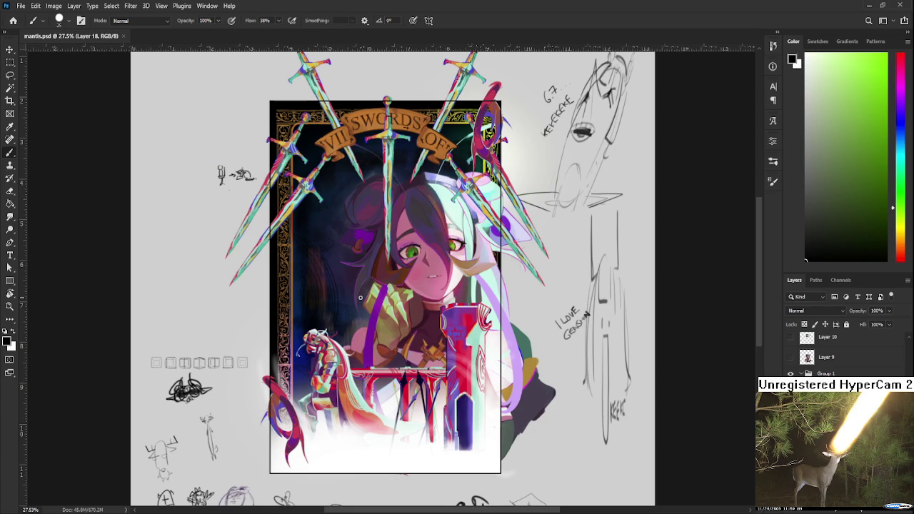
pyautogui.scroll(-2, 357, 297)
pyautogui.scroll(1, 355, 297)
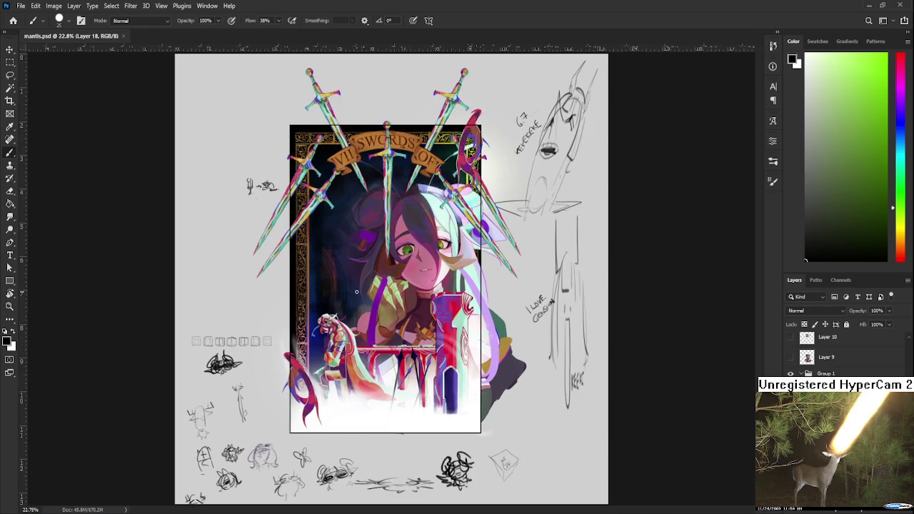
pyautogui.scroll(1, 336, 242)
pyautogui.scroll(1, 336, 241)
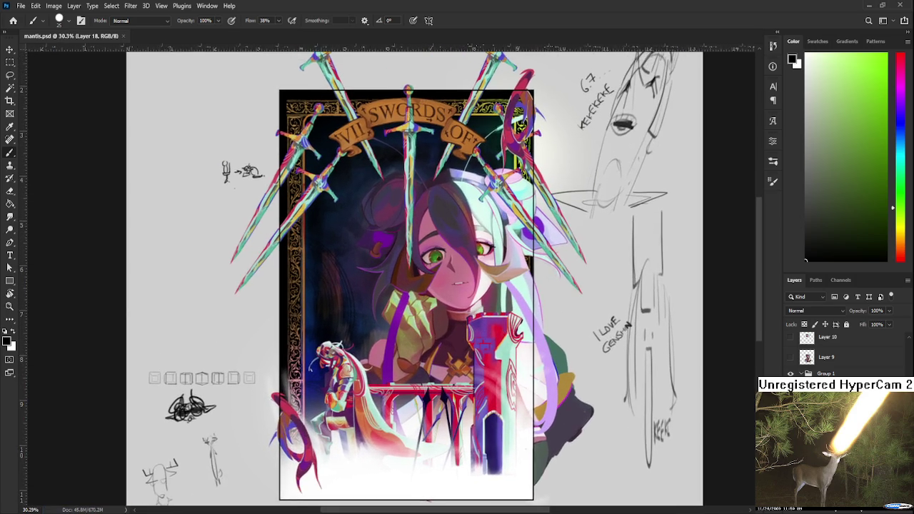
pyautogui.scroll(1, 336, 241)
pyautogui.scroll(2, 821, 350)
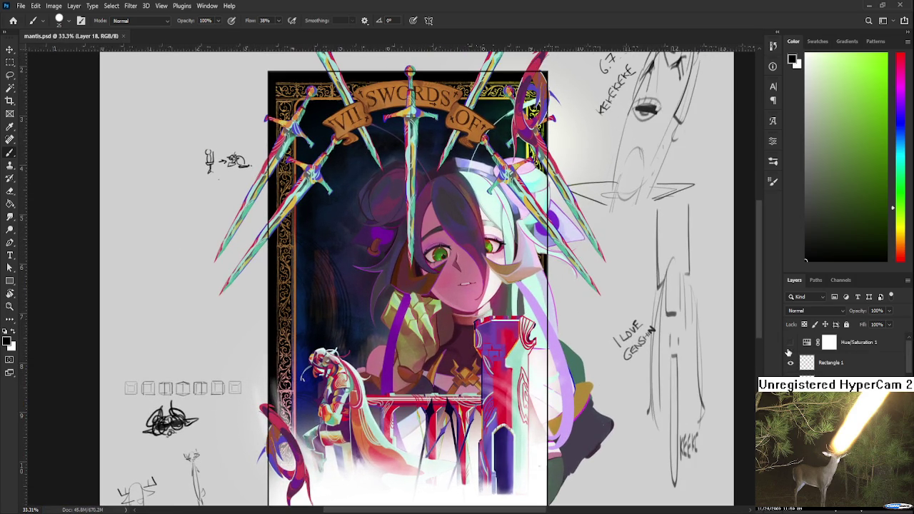
# Preview the artwork in greyscale via the Hue/Saturation 1 visibility, then restore full colour.
pyautogui.click(789, 342)
pyautogui.scroll(-1, 616, 324)
pyautogui.scroll(-1, 520, 314)
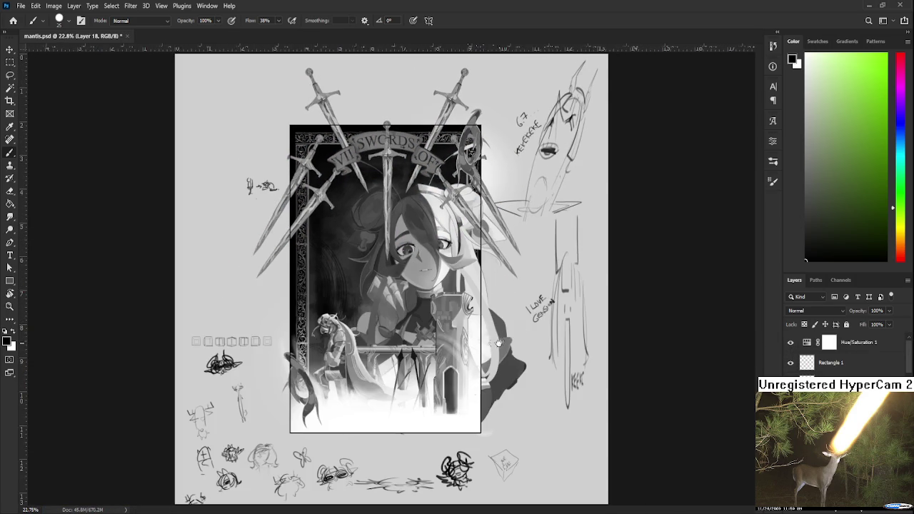
pyautogui.click(789, 342)
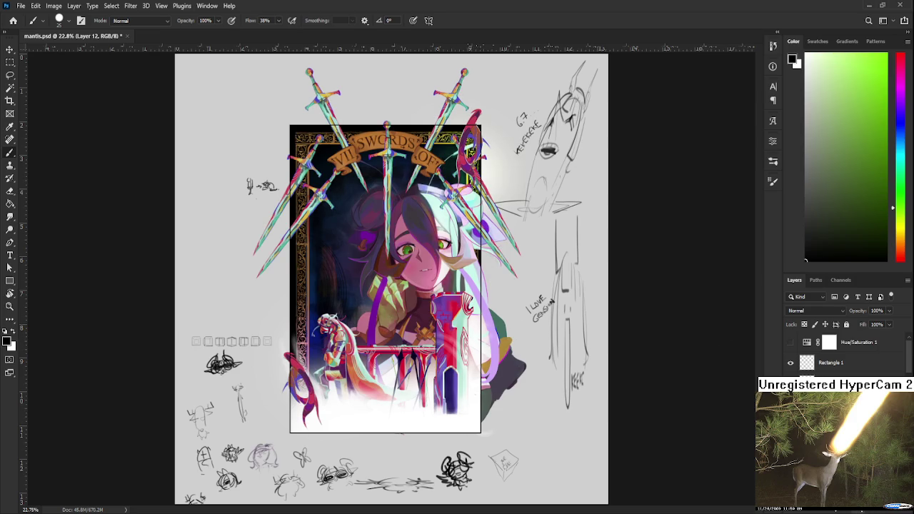
# Add a new Hue/Saturation adjustment layer and a Curves adjustment layer.
pyautogui.hotkey('ctrl', 'u')
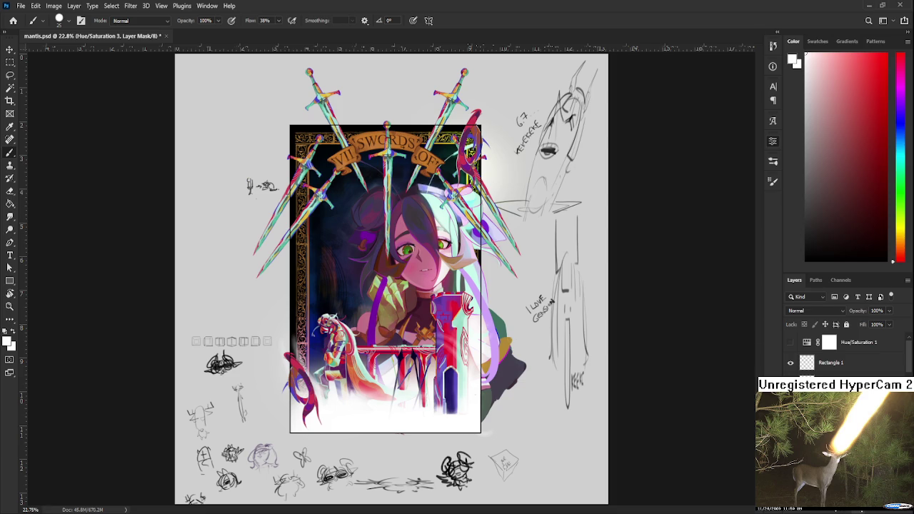
pyautogui.hotkey('ctrl', 'm')
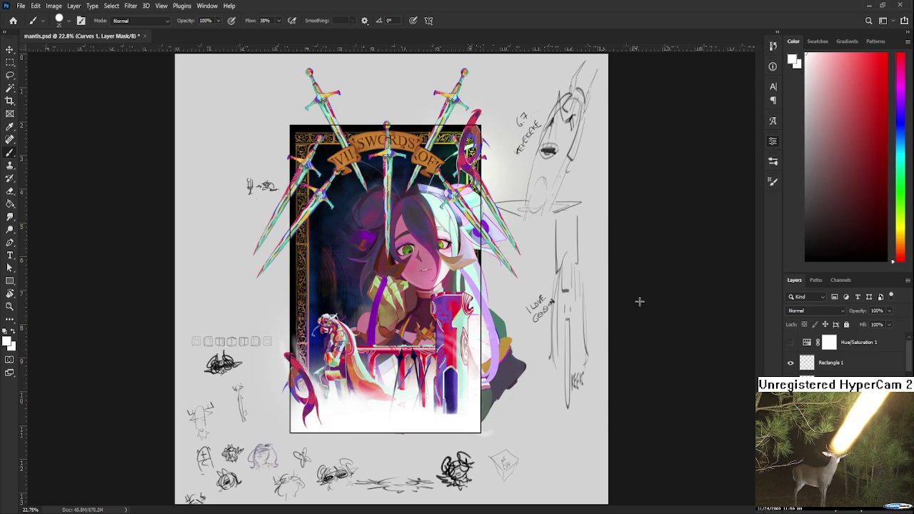
pyautogui.scroll(2, 370, 345)
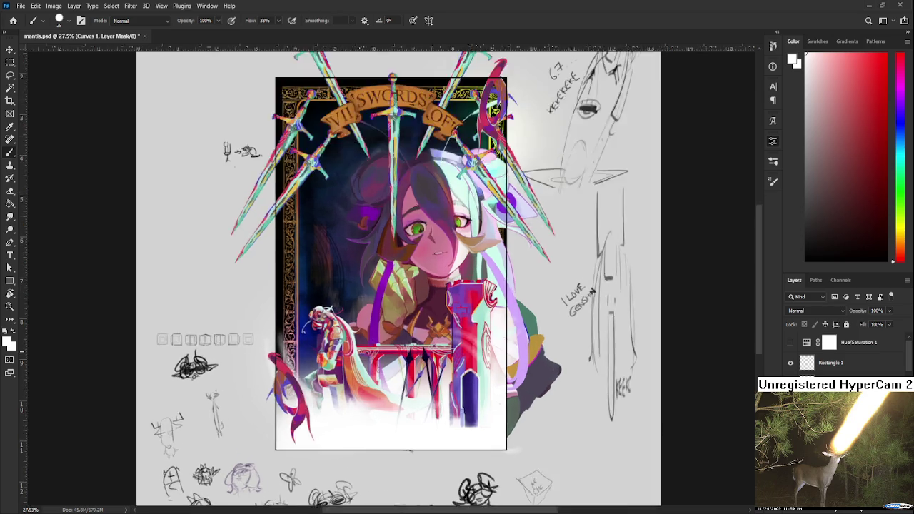
pyautogui.scroll(2, 360, 352)
pyautogui.scroll(2, 364, 350)
pyautogui.scroll(-2, 364, 349)
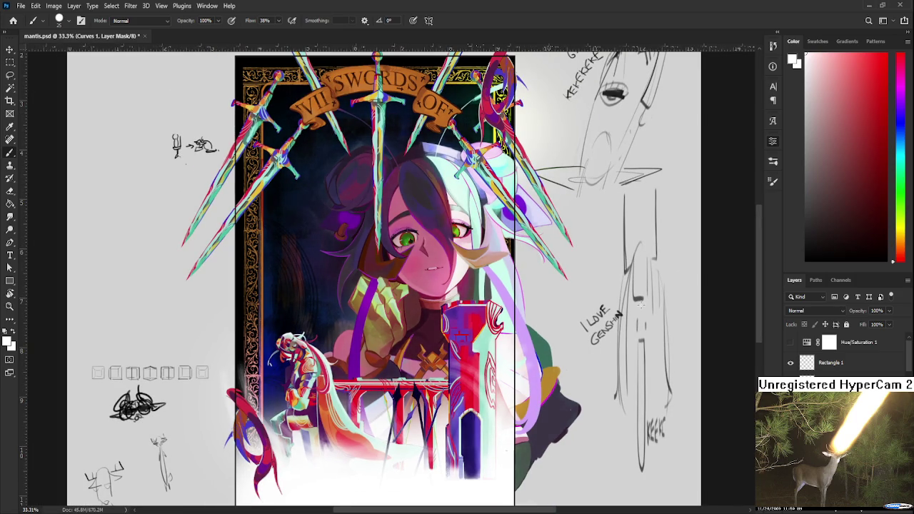
# Darken the card artwork and add contrast with the Curves 1 adjustment.
pyautogui.click(642, 304)
pyautogui.scroll(-2, 399, 307)
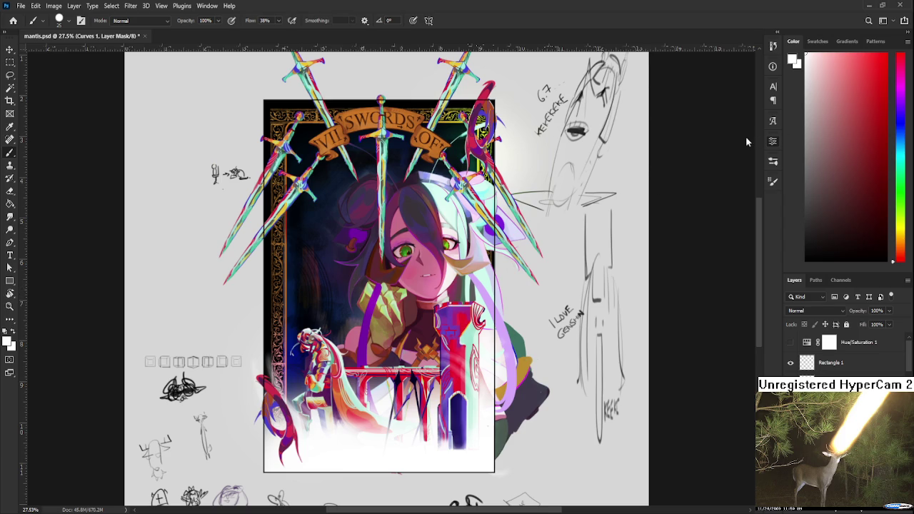
pyautogui.scroll(-2, 369, 285)
pyautogui.scroll(-1, 370, 285)
pyautogui.scroll(3, 370, 286)
# Save mantis.psd and look over the adjusted card.
pyautogui.hotkey('ctrl', 's')
pyautogui.scroll(-1, 370, 286)
pyautogui.scroll(-1, 368, 290)
pyautogui.scroll(2, 364, 296)
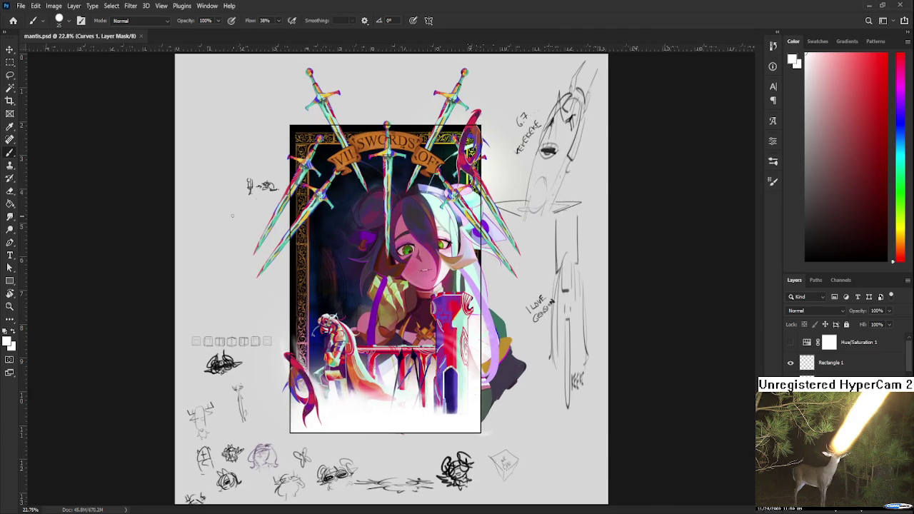
pyautogui.scroll(1, 331, 167)
pyautogui.scroll(1, 331, 167)
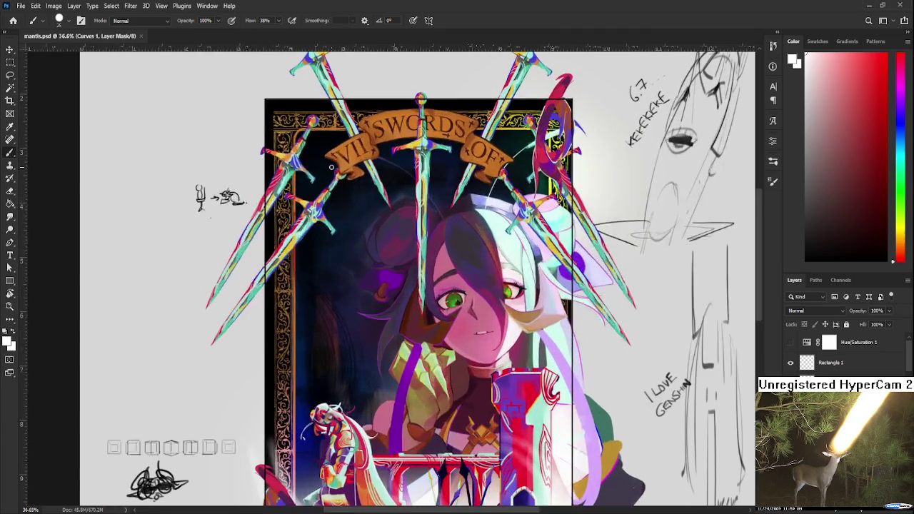
pyautogui.scroll(-2, 331, 170)
pyautogui.scroll(-1, 331, 171)
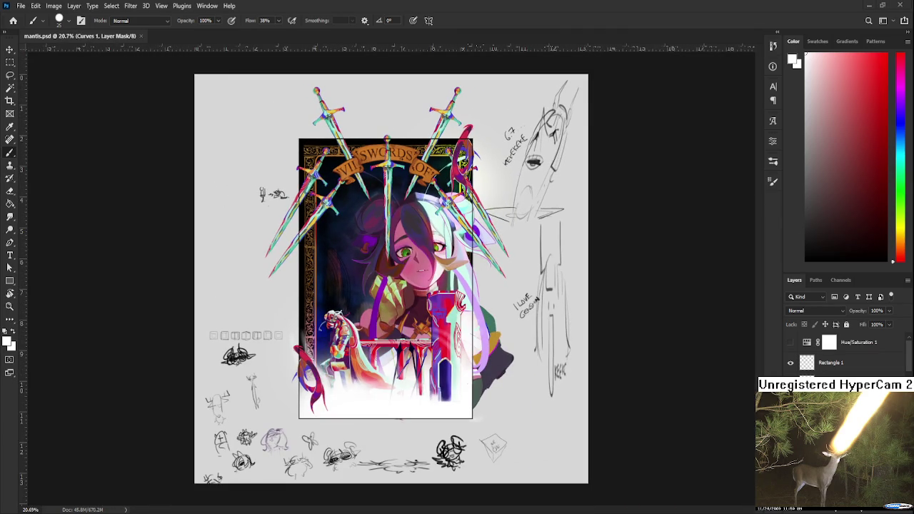
pyautogui.press('c')
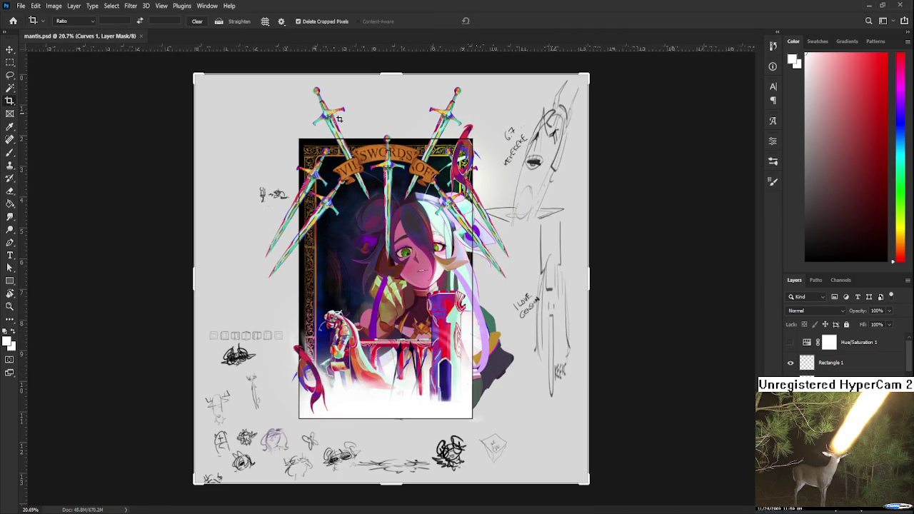
pyautogui.scroll(1, 336, 120)
pyautogui.scroll(1, 321, 127)
pyautogui.scroll(1, 315, 128)
pyautogui.scroll(1, 285, 114)
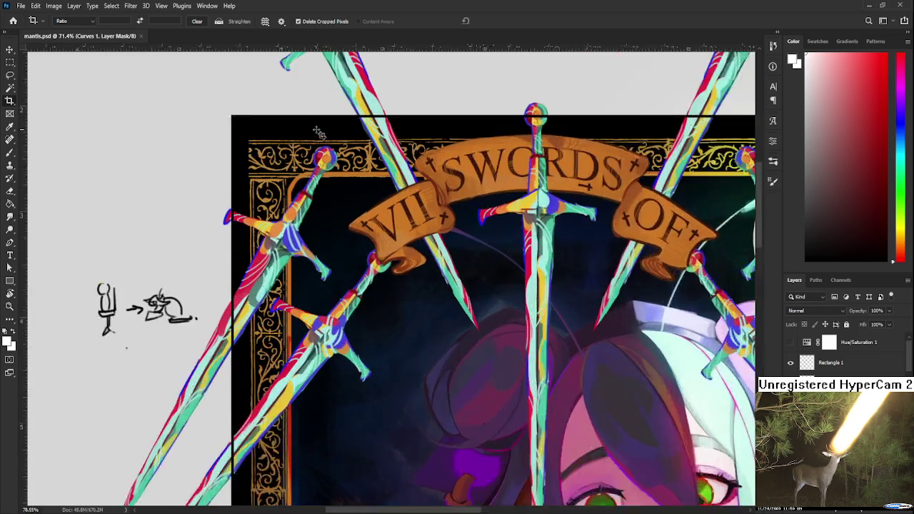
pyautogui.scroll(2, 262, 97)
pyautogui.scroll(1, 221, 103)
pyautogui.scroll(1, 217, 102)
pyautogui.scroll(1, 225, 149)
pyautogui.scroll(1, 190, 147)
pyautogui.scroll(1, 190, 149)
pyautogui.scroll(3, 235, 175)
pyautogui.scroll(-1, 241, 176)
pyautogui.scroll(-2, 240, 176)
pyautogui.moveTo(310, 307); pyautogui.dragTo(316, 210)
pyautogui.scroll(-3, 317, 210)
pyautogui.scroll(-1, 379, 232)
pyautogui.scroll(2, 329, 264)
pyautogui.scroll(2, 259, 261)
pyautogui.moveTo(23, 214)
pyautogui.mouseDown()
pyautogui.moveTo(331, 236)
pyautogui.moveTo(322, 238)
pyautogui.mouseUp()
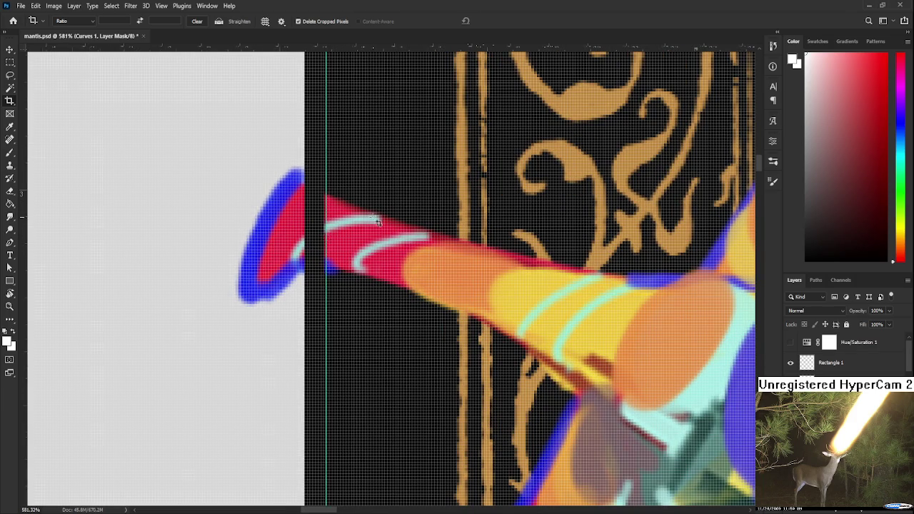
pyautogui.scroll(-3, 329, 239)
pyautogui.scroll(-2, 361, 247)
pyautogui.scroll(1, 321, 278)
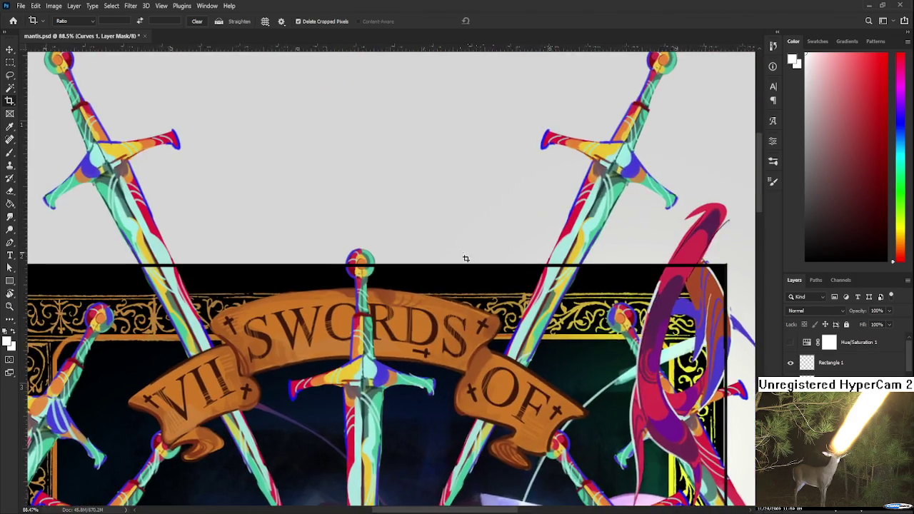
pyautogui.scroll(3, 318, 280)
pyautogui.scroll(2, 315, 284)
pyautogui.scroll(3, 315, 284)
pyautogui.moveTo(306, 56)
pyautogui.mouseDown()
pyautogui.moveTo(270, 300)
pyautogui.moveTo(271, 312)
pyautogui.moveTo(277, 307)
pyautogui.mouseUp()
pyautogui.scroll(-1, 277, 307)
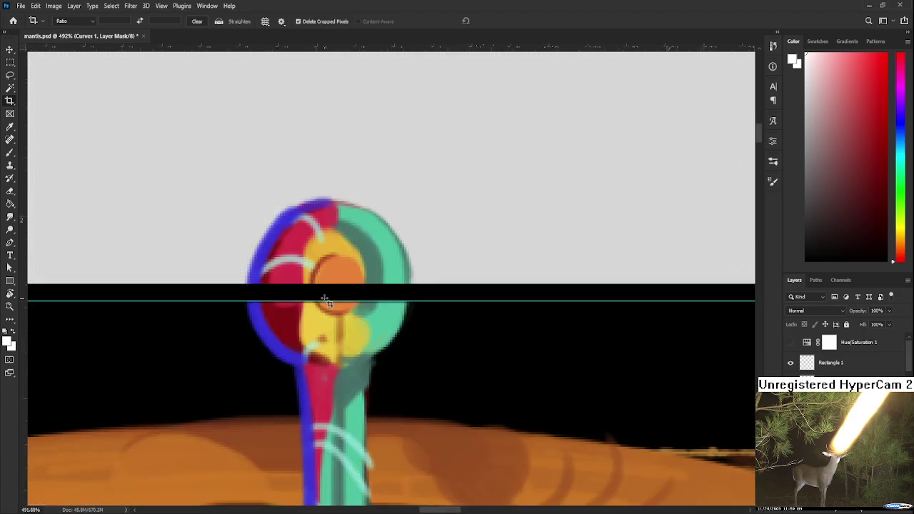
pyautogui.scroll(-1, 271, 328)
pyautogui.scroll(-1, 268, 339)
pyautogui.scroll(-2, 266, 345)
pyautogui.scroll(2, 371, 322)
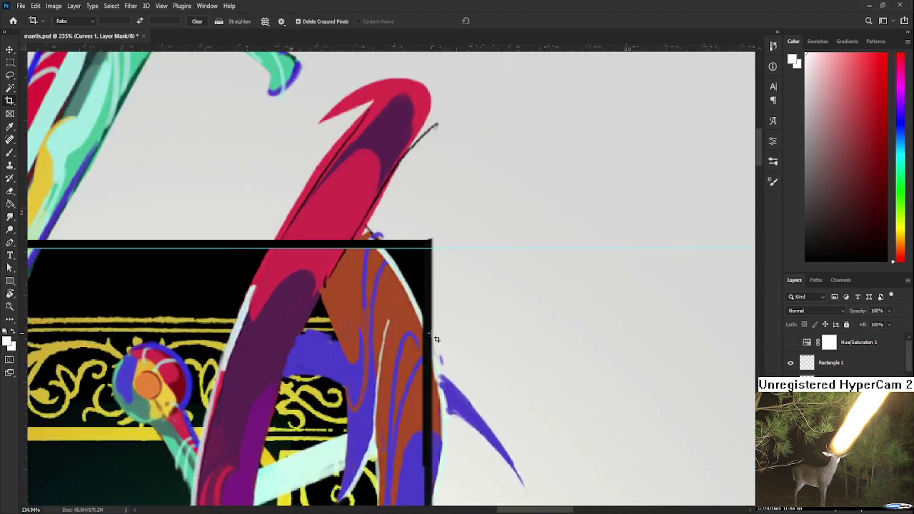
pyautogui.scroll(2, 404, 303)
pyautogui.scroll(1, 404, 301)
pyautogui.moveTo(23, 228); pyautogui.dragTo(441, 271)
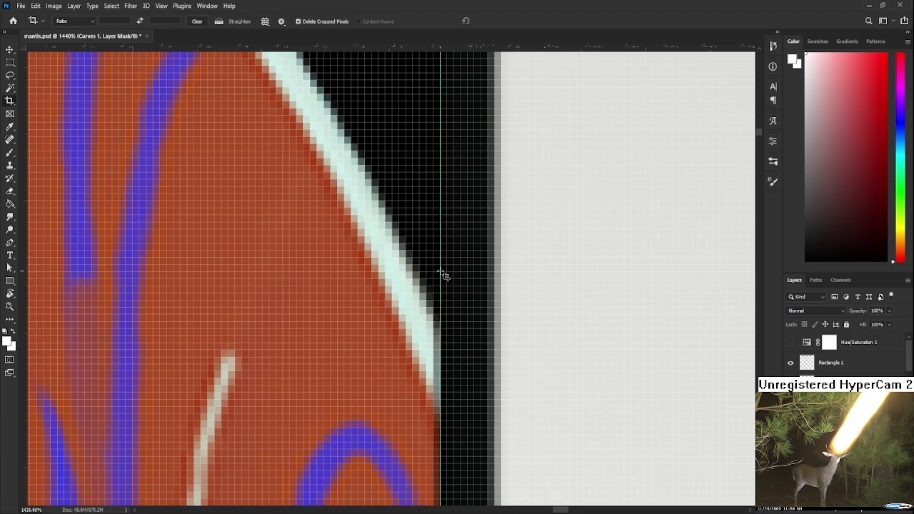
pyautogui.scroll(-3, 440, 278)
pyautogui.scroll(-3, 437, 293)
pyautogui.scroll(-3, 433, 307)
pyautogui.scroll(-3, 430, 314)
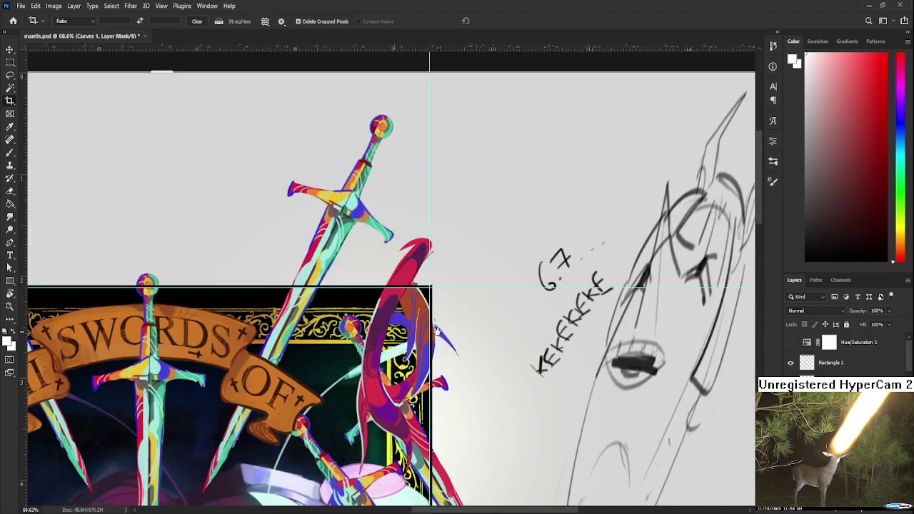
pyautogui.scroll(1, 443, 308)
pyautogui.scroll(1, 457, 301)
pyautogui.scroll(1, 469, 297)
pyautogui.scroll(1, 469, 298)
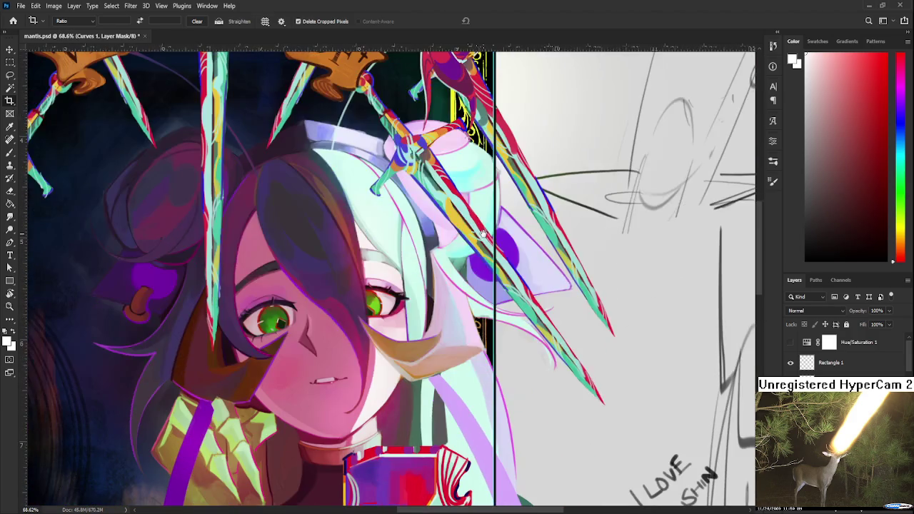
pyautogui.scroll(1, 493, 282)
pyautogui.scroll(1, 514, 282)
pyautogui.scroll(1, 528, 290)
pyautogui.scroll(-5, 539, 296)
pyautogui.scroll(-5, 521, 271)
pyautogui.scroll(-5, 504, 235)
pyautogui.scroll(1, 530, 395)
pyautogui.scroll(2, 530, 395)
pyautogui.scroll(2, 629, 361)
pyautogui.scroll(2, 592, 367)
pyautogui.moveTo(361, 50)
pyautogui.mouseDown()
pyautogui.moveTo(388, 206)
pyautogui.moveTo(461, 417)
pyautogui.moveTo(476, 412)
pyautogui.mouseUp()
pyautogui.scroll(-3, 464, 400)
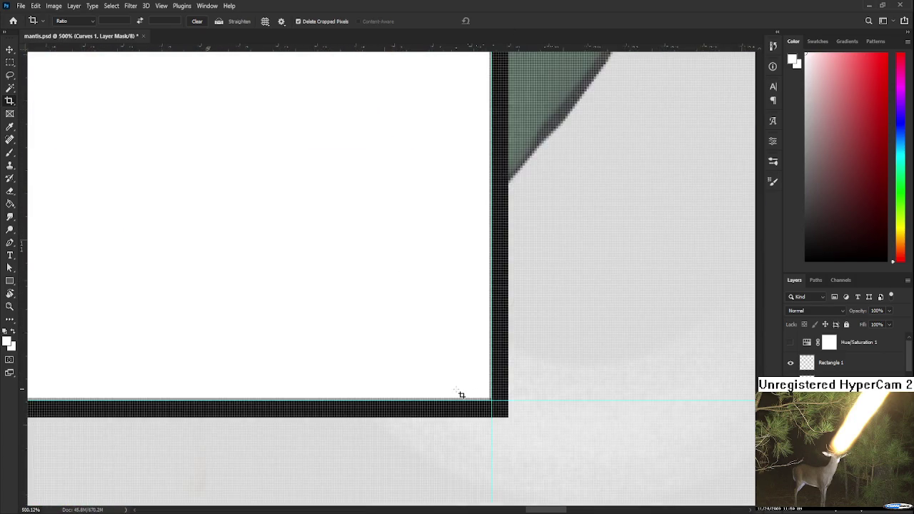
pyautogui.scroll(-3, 459, 395)
pyautogui.scroll(-3, 459, 395)
pyautogui.scroll(-3, 459, 394)
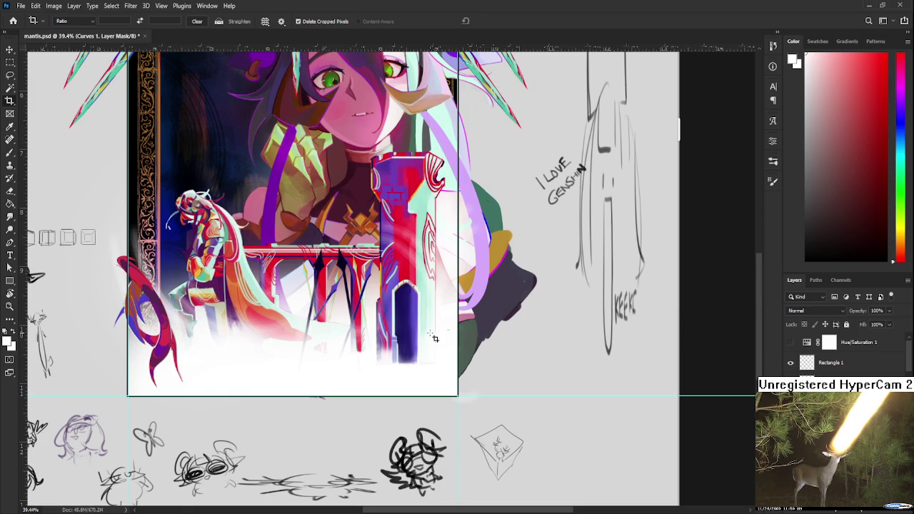
pyautogui.scroll(2, 432, 337)
pyautogui.scroll(3, 457, 334)
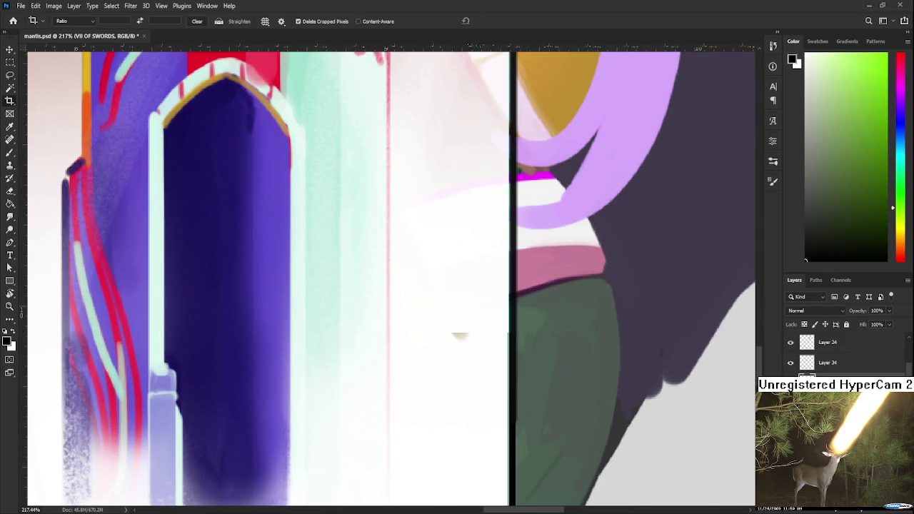
pyautogui.scroll(3, 794, 350)
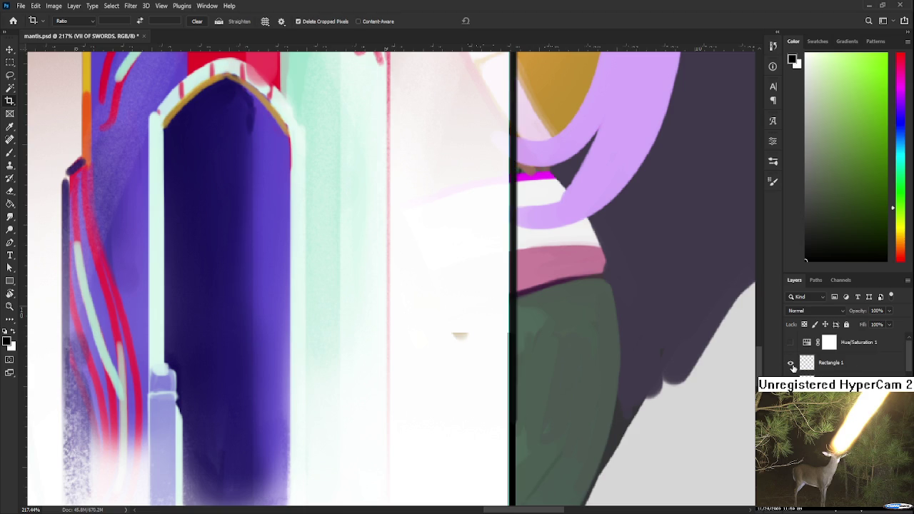
# Select the Rectangle 1 layer and zoom out to see the whole card.
pyautogui.click(808, 365)
pyautogui.press('e')
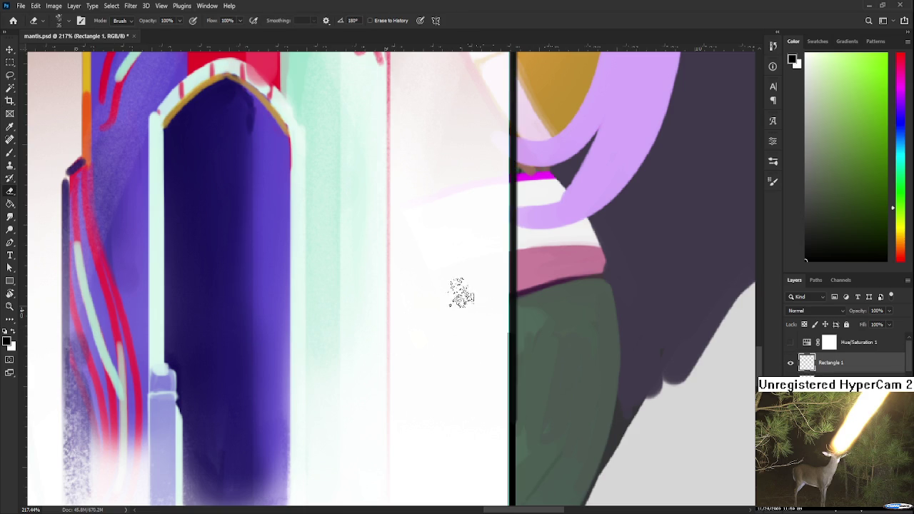
pyautogui.scroll(-3, 449, 375)
pyautogui.scroll(-2, 453, 376)
pyautogui.scroll(-3, 453, 376)
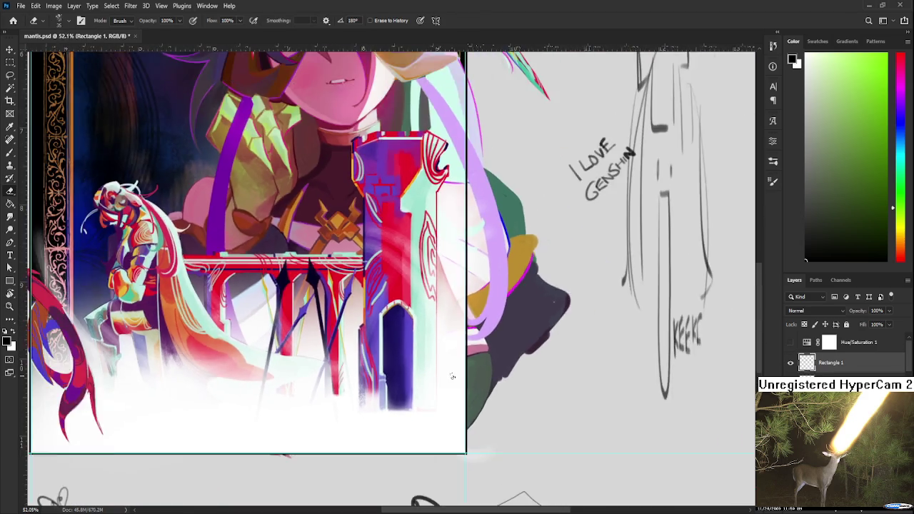
pyautogui.scroll(-1, 452, 377)
pyautogui.scroll(-2, 452, 376)
pyautogui.scroll(-1, 453, 376)
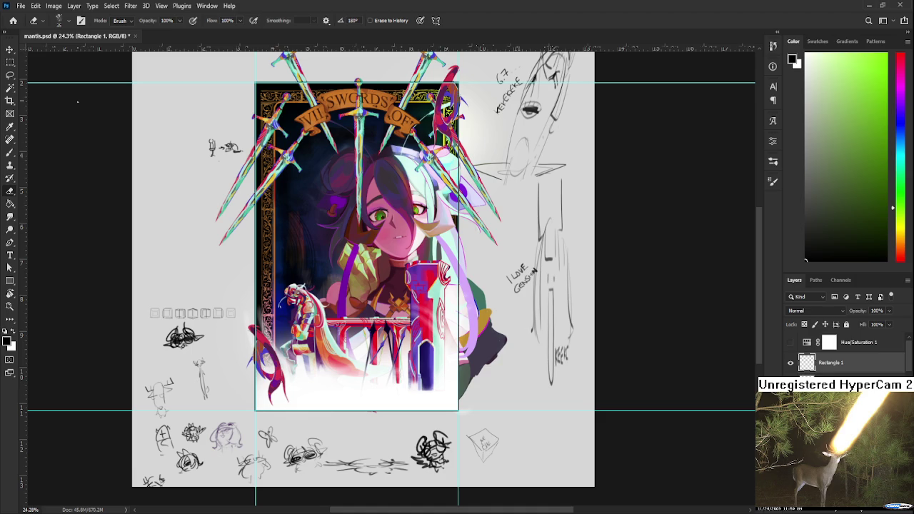
# Crop the canvas to the Seven of Swords card frame, save mantis.psd, and return Home.
pyautogui.click(10, 100)
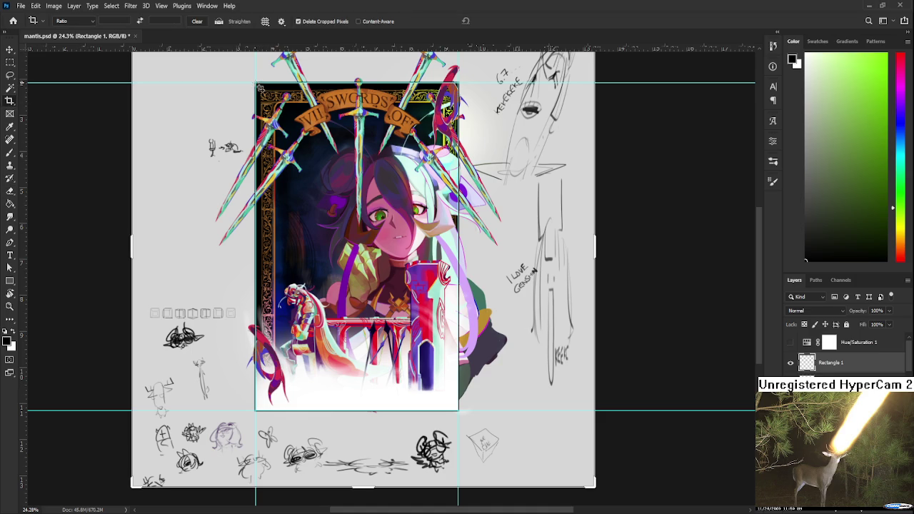
pyautogui.moveTo(260, 87); pyautogui.dragTo(455, 412)
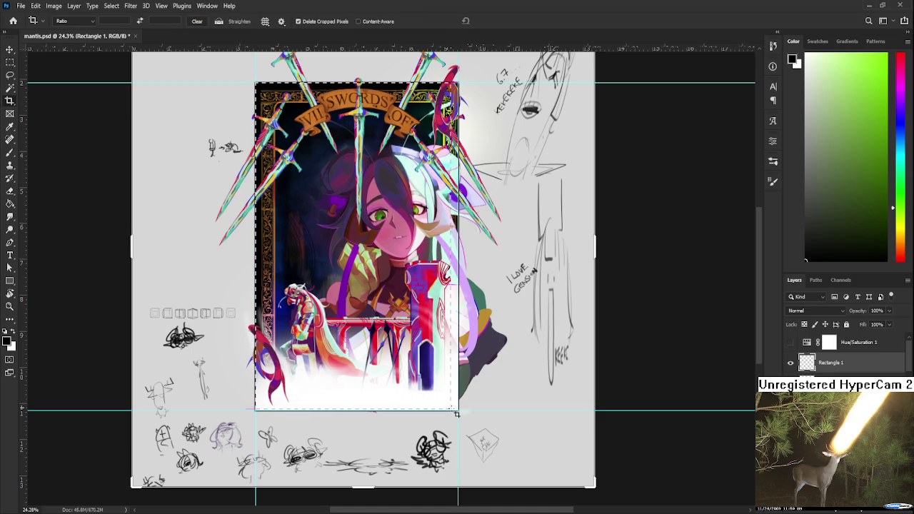
pyautogui.moveTo(455, 413); pyautogui.dragTo(458, 412)
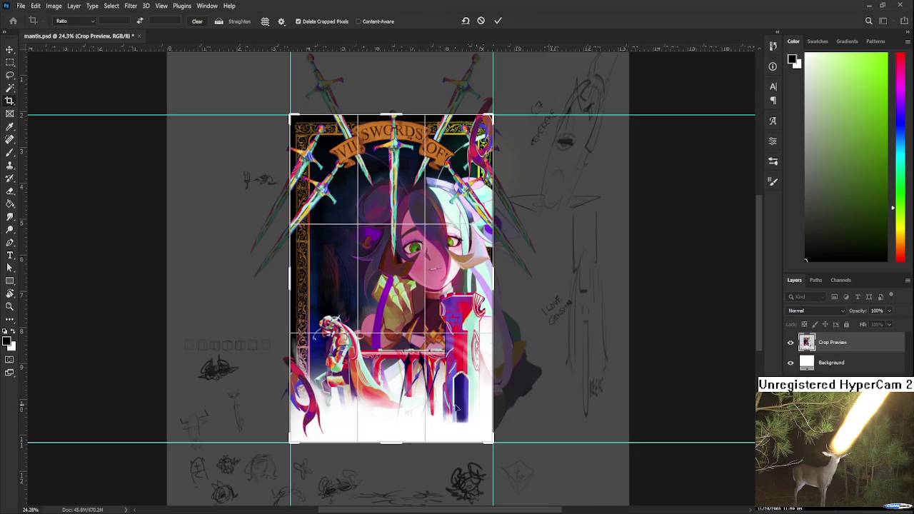
pyautogui.press('Return')
pyautogui.scroll(2, 486, 386)
pyautogui.scroll(2, 490, 379)
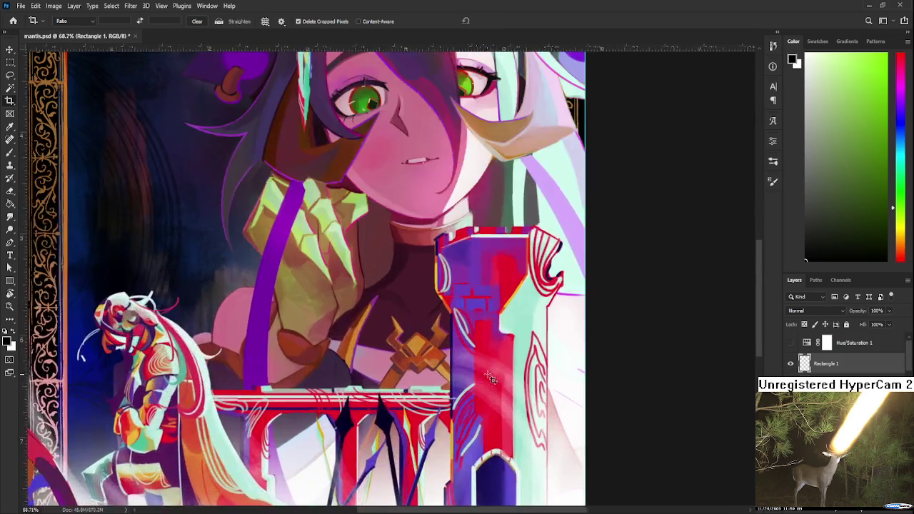
pyautogui.scroll(1, 490, 378)
pyautogui.scroll(-4, 493, 380)
pyautogui.scroll(-1, 495, 380)
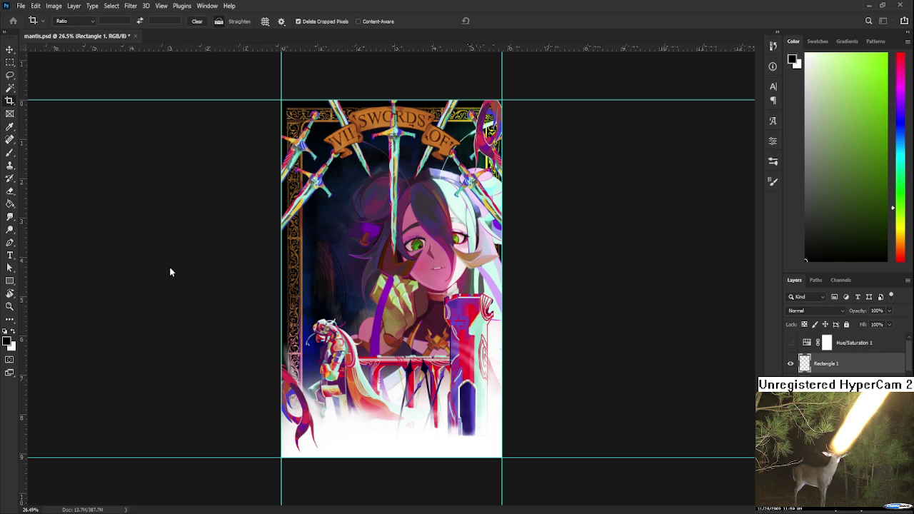
pyautogui.hotkey('ctrl', 's')
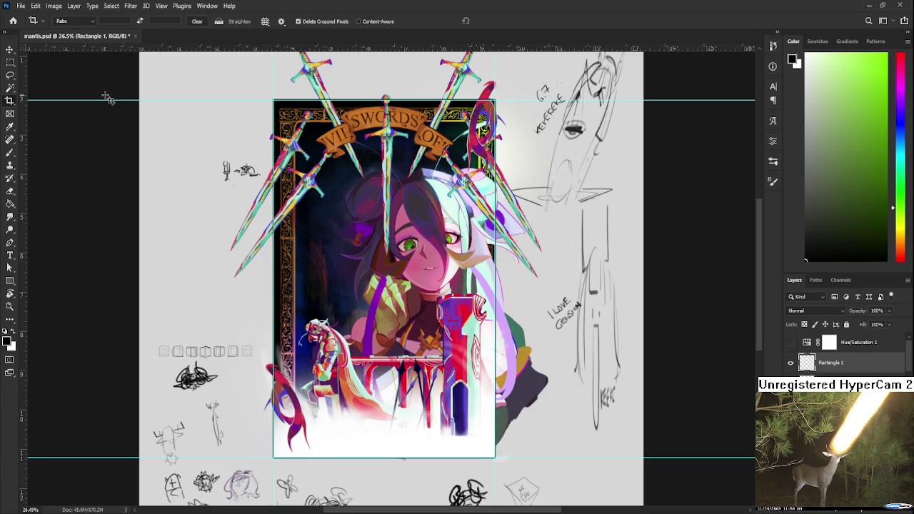
pyautogui.click(13, 20)
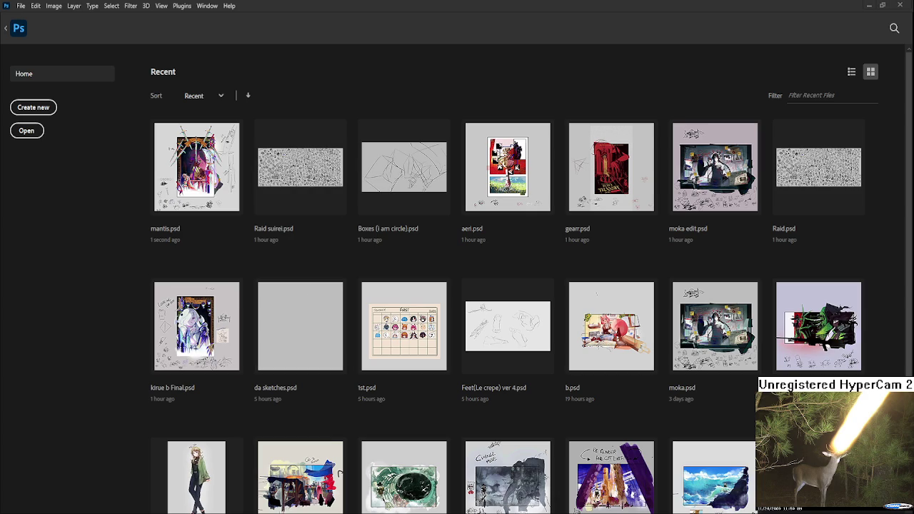
# Open da sketches.psd from Recent files and start moving the pasted card beside the Nine of Cups.
pyautogui.click(281, 320)
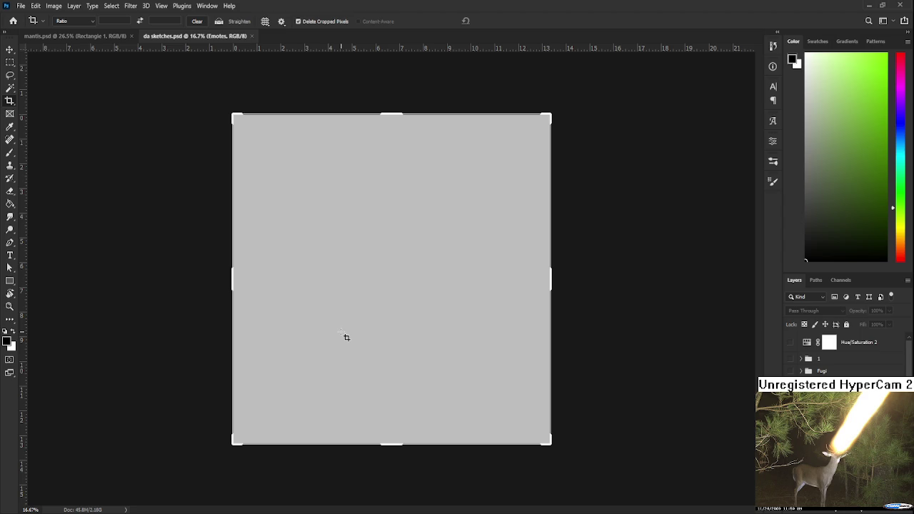
pyautogui.press('l')
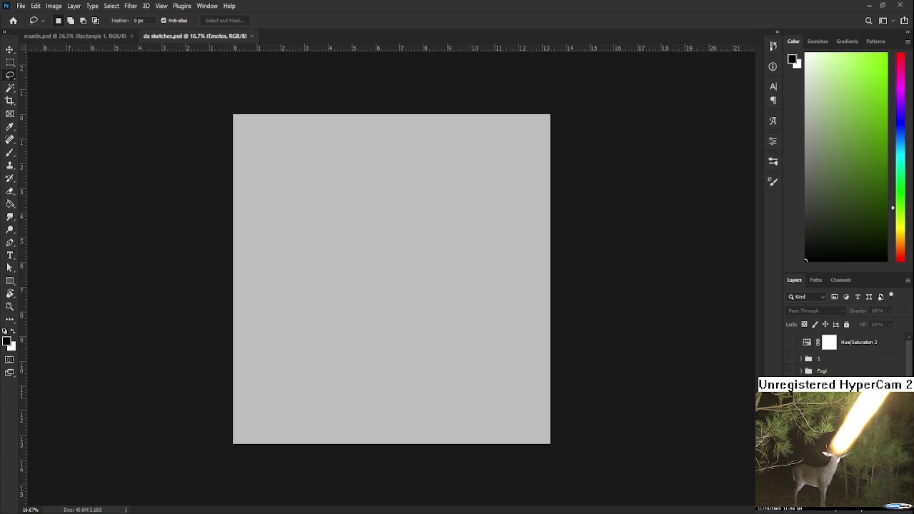
pyautogui.moveTo(393, 312)
pyautogui.mouseDown()
pyautogui.moveTo(484, 311)
pyautogui.moveTo(391, 314)
pyautogui.mouseUp()
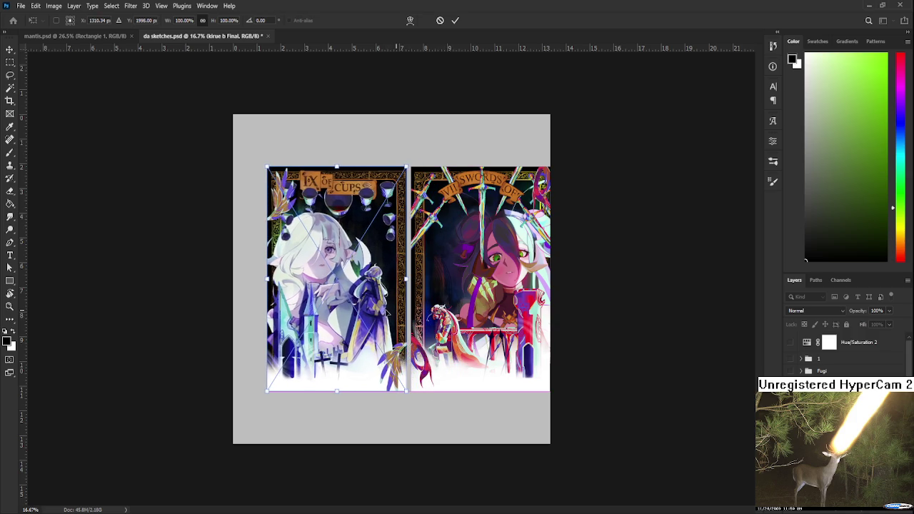
# Confirm the Seven of Swords card's placement next to the Nine of Cups card.
pyautogui.scroll(2, 394, 318)
pyautogui.press('Return')
pyautogui.scroll(1, 396, 320)
pyautogui.scroll(1, 397, 321)
pyautogui.scroll(1, 397, 323)
pyautogui.scroll(1, 397, 326)
pyautogui.scroll(-1, 396, 325)
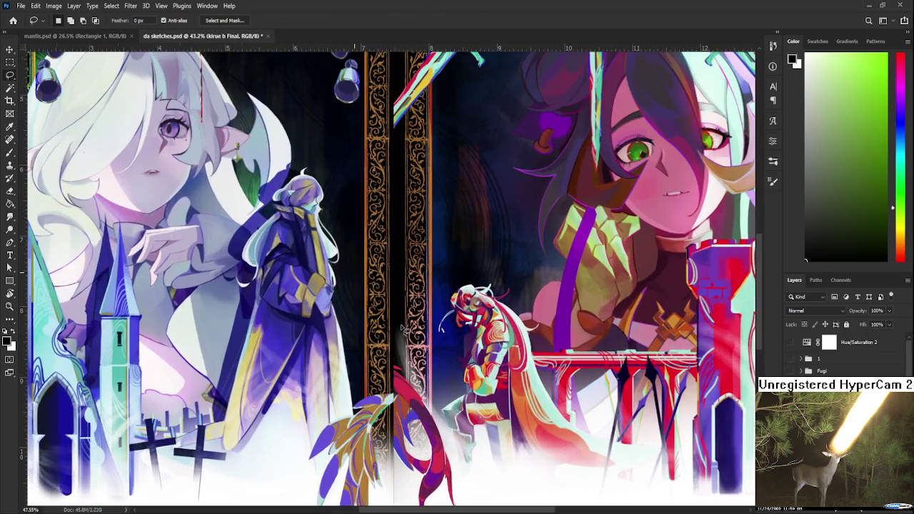
pyautogui.scroll(-2, 398, 325)
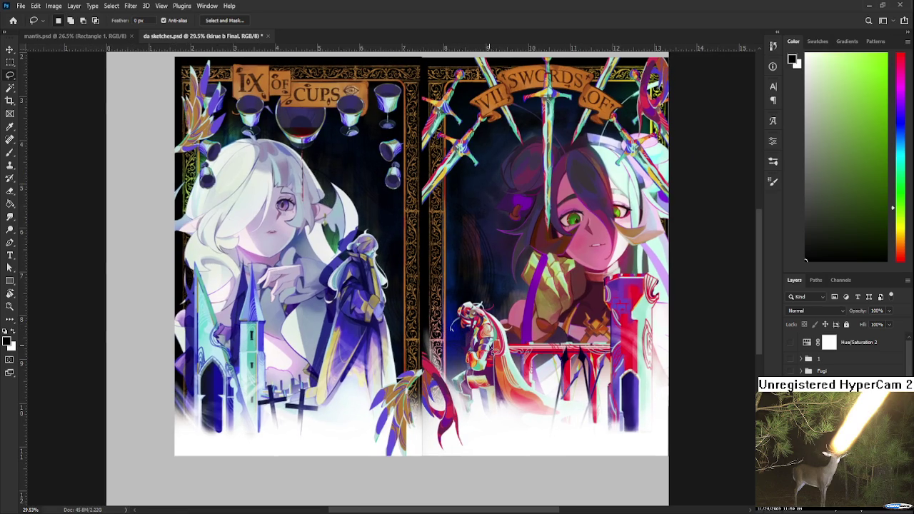
pyautogui.scroll(-1, 500, 350)
pyautogui.scroll(-1, 521, 349)
# Nudge the card left with Free Transform so it sits flush against the Nine of Cups.
pyautogui.hotkey('ctrl', 't')
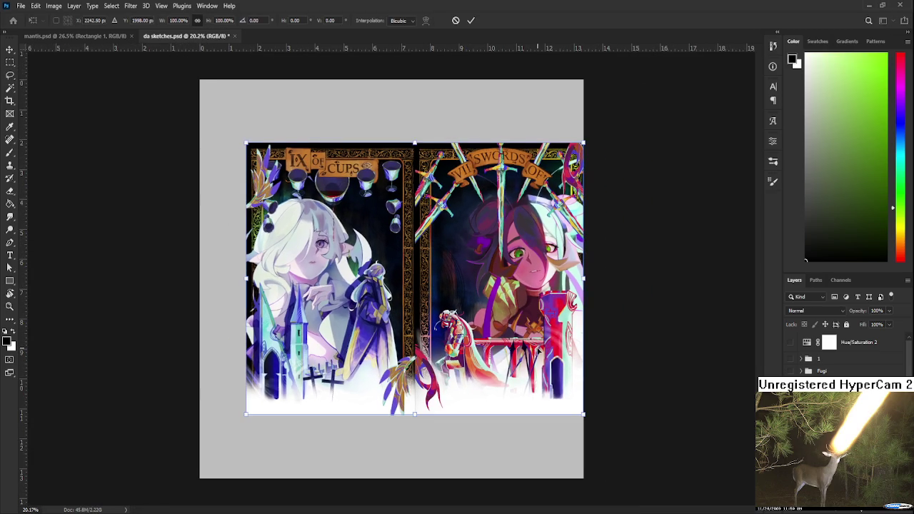
pyautogui.moveTo(539, 351); pyautogui.dragTo(521, 352)
pyautogui.press('Return')
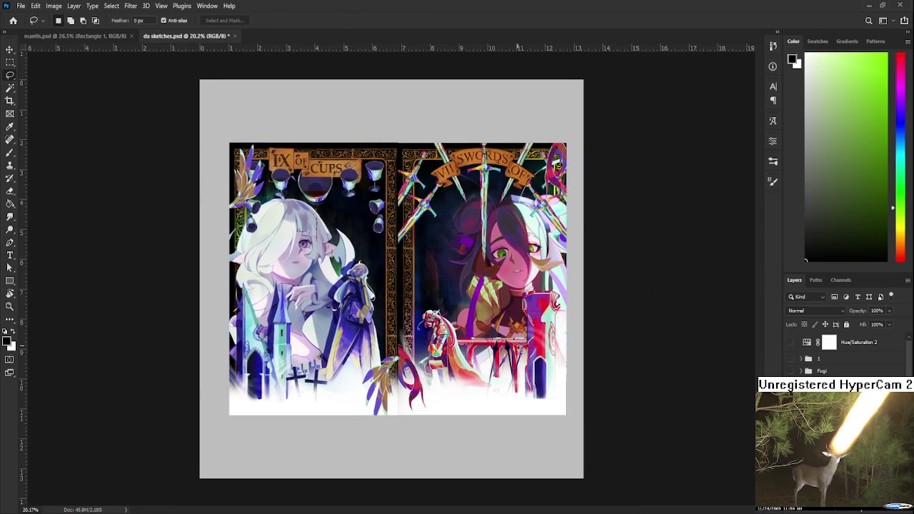
pyautogui.scroll(1, 461, 417)
pyautogui.scroll(1, 461, 417)
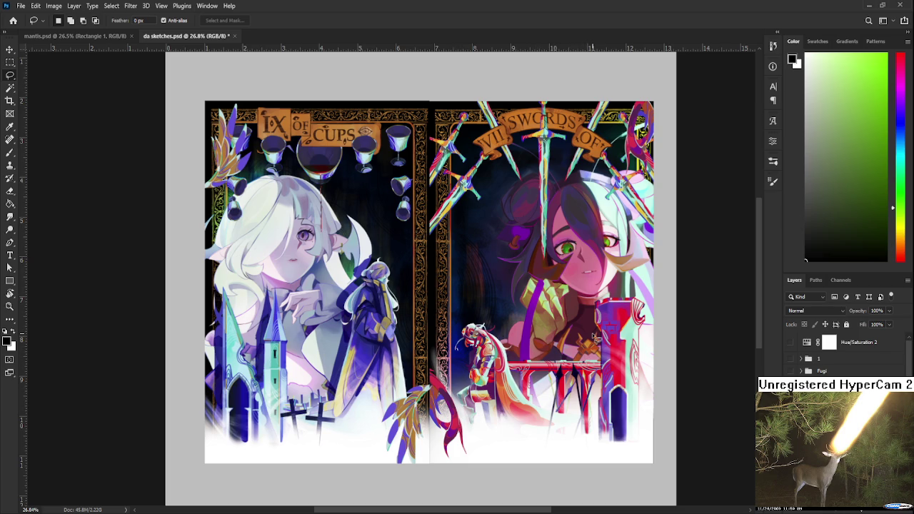
pyautogui.scroll(-2, 545, 311)
pyautogui.scroll(-1, 546, 312)
pyautogui.scroll(1, 502, 300)
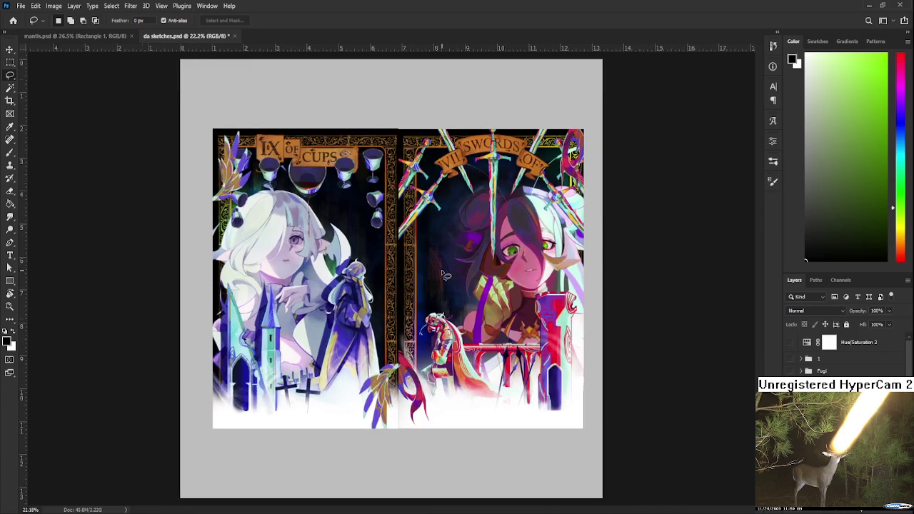
pyautogui.scroll(1, 442, 274)
pyautogui.scroll(-1, 443, 274)
pyautogui.scroll(1, 443, 274)
pyautogui.scroll(1, 454, 311)
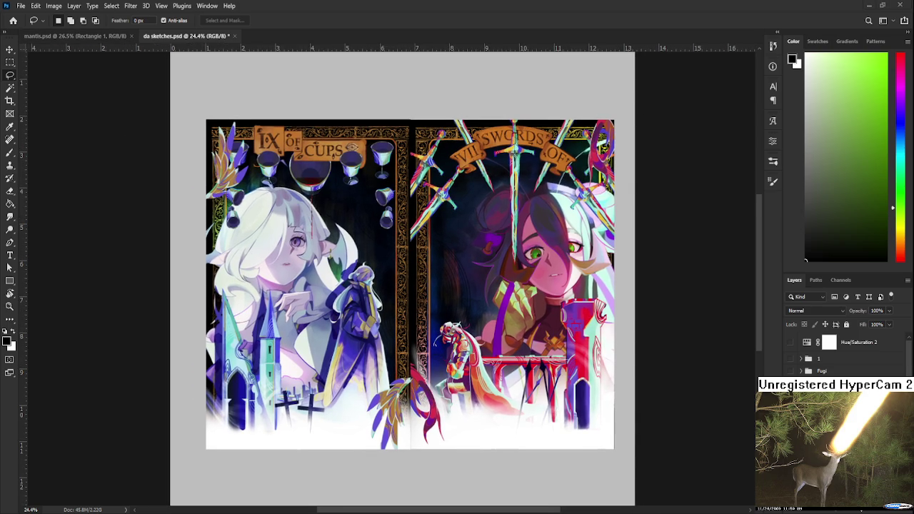
pyautogui.scroll(1, 414, 302)
pyautogui.scroll(-1, 434, 327)
pyautogui.scroll(1, 407, 325)
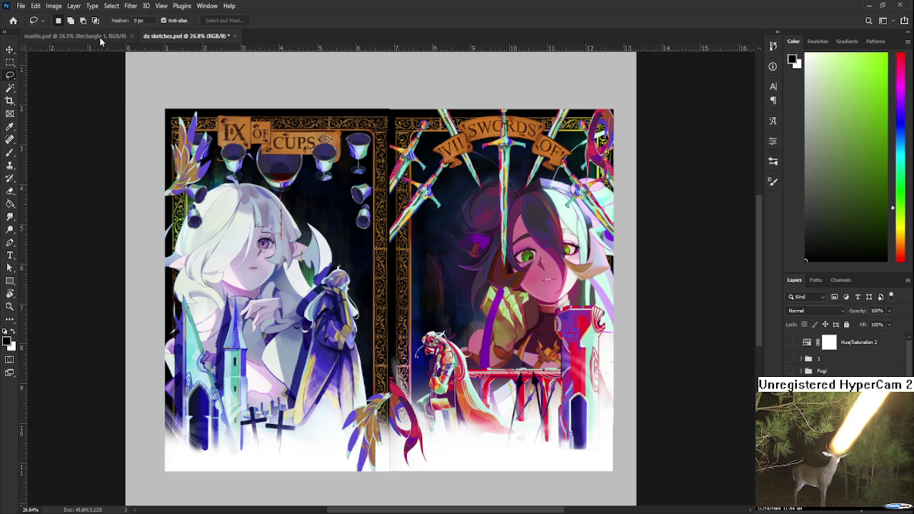
# In mantis.psd, nudge the small knight figure's layer slightly right and apply the move.
pyautogui.click(100, 36)
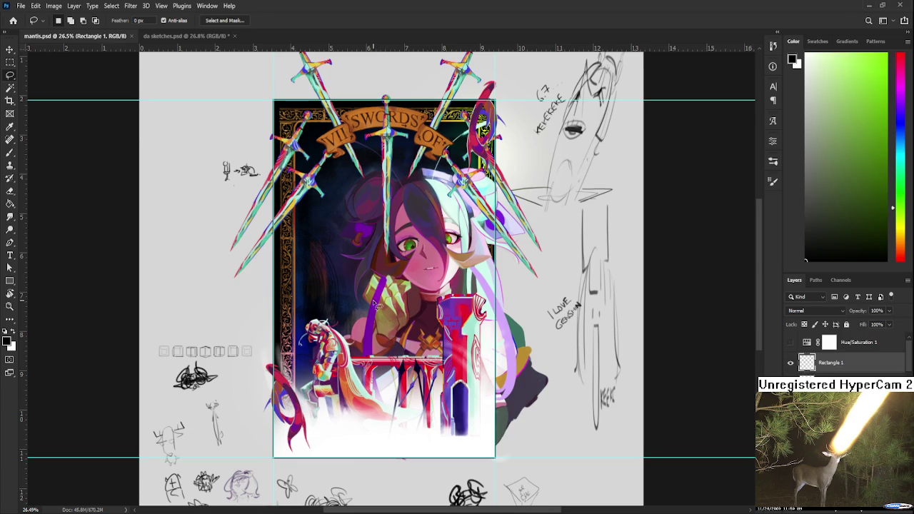
pyautogui.scroll(1, 383, 284)
pyautogui.scroll(1, 340, 375)
pyautogui.scroll(-3, 843, 353)
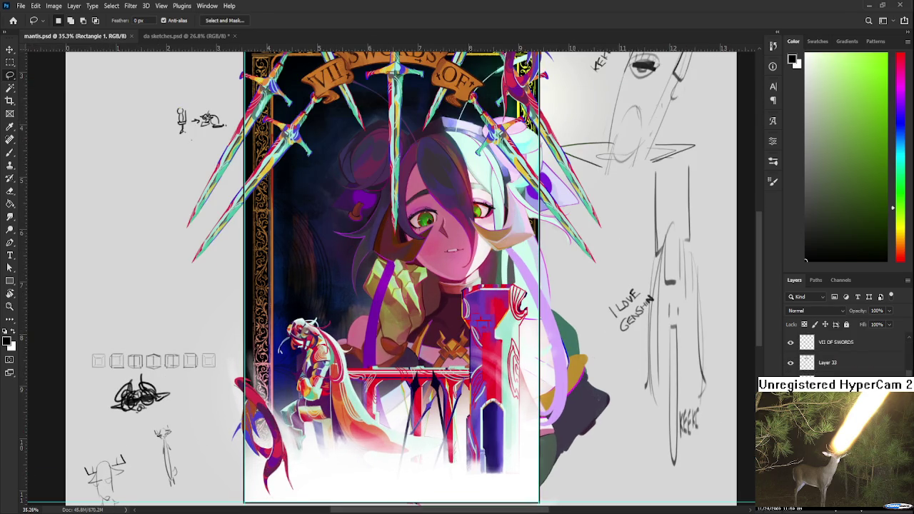
pyautogui.keyDown('ctrl'); pyautogui.click(455, 415); pyautogui.keyUp('ctrl')
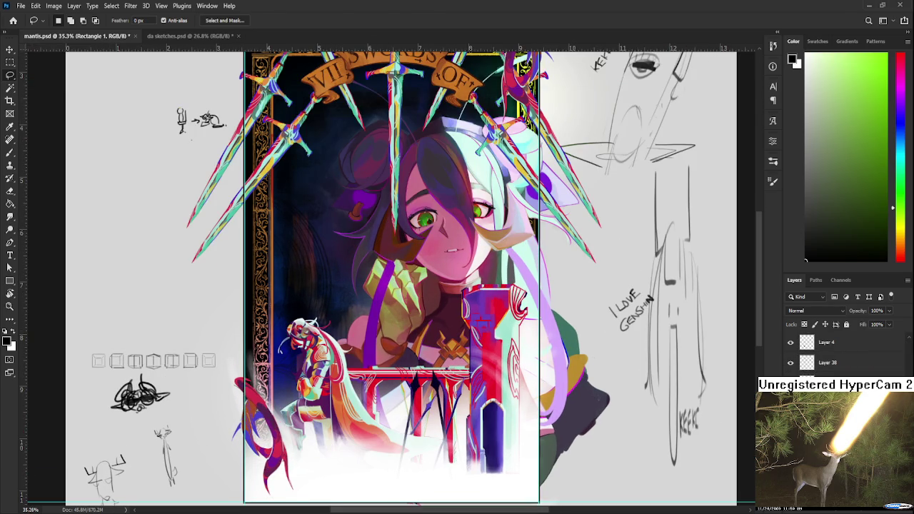
pyautogui.hotkey('ctrl', 't')
pyautogui.hotkey('shift', 'Right')
pyautogui.hotkey('shift', 'Right')
pyautogui.press('Return')
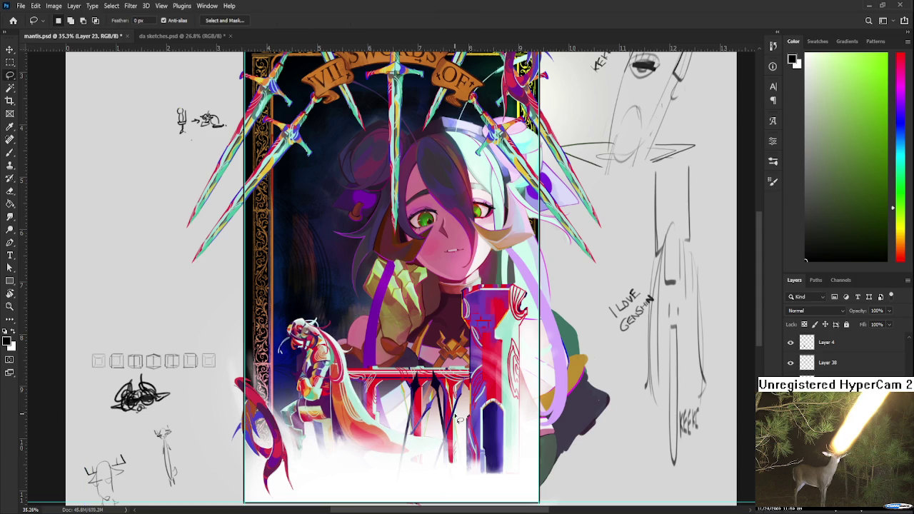
# Add a new empty layer on top, then start moving the knight layer further right.
pyautogui.moveTo(391, 414); pyautogui.dragTo(566, 397)
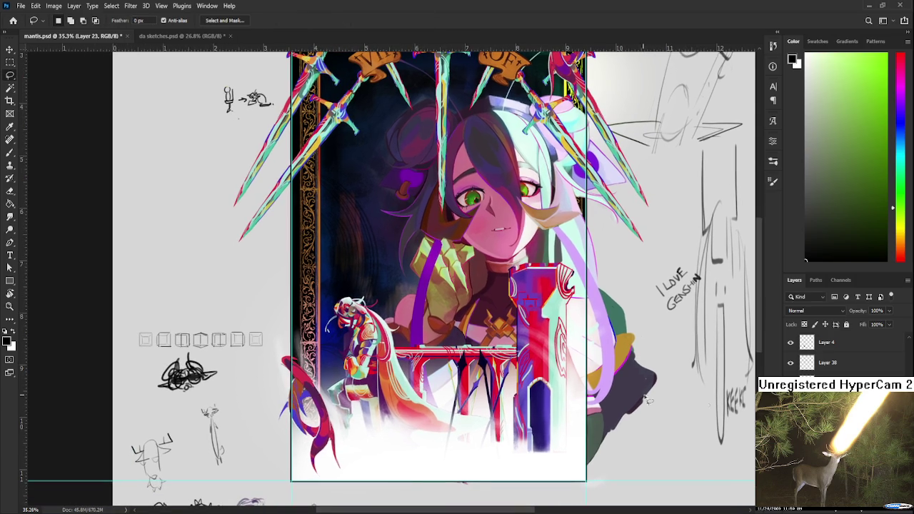
pyautogui.scroll(3, 843, 353)
pyautogui.scroll(-5, 843, 354)
pyautogui.scroll(2, 364, 381)
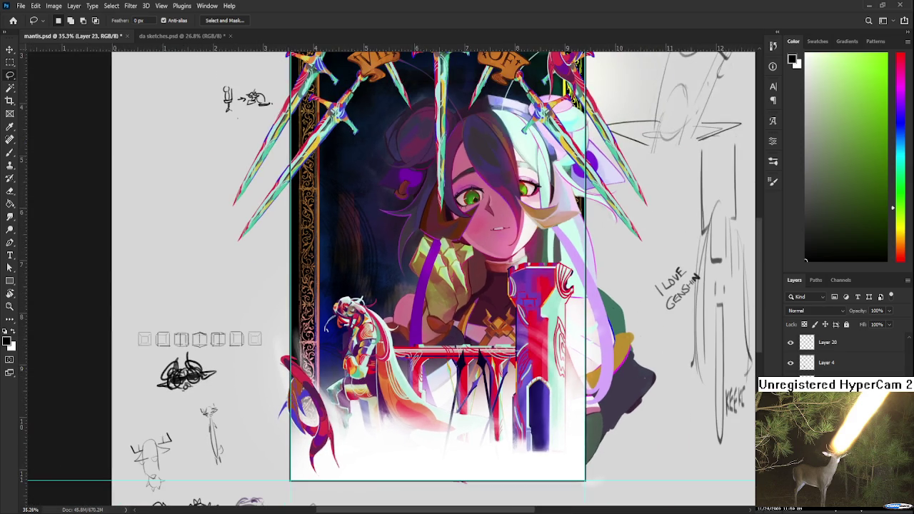
pyautogui.hotkey('ctrl', 'shift', 'alt', 'n')
pyautogui.scroll(-2, 417, 369)
pyautogui.hotkey('ctrl', 't')
pyautogui.moveTo(341, 390); pyautogui.dragTo(337, 393)
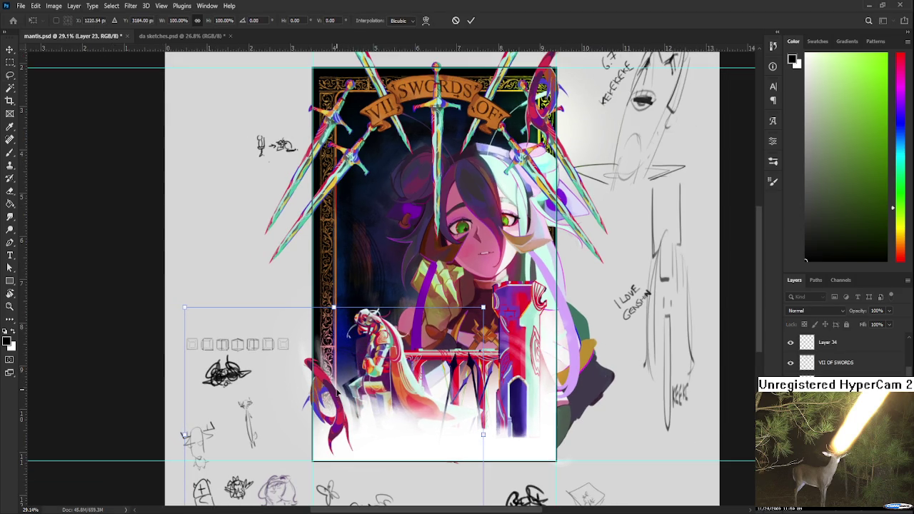
# Move the knight a few more pixels right and apply the transform.
pyautogui.moveTo(337, 391); pyautogui.dragTo(337, 391)
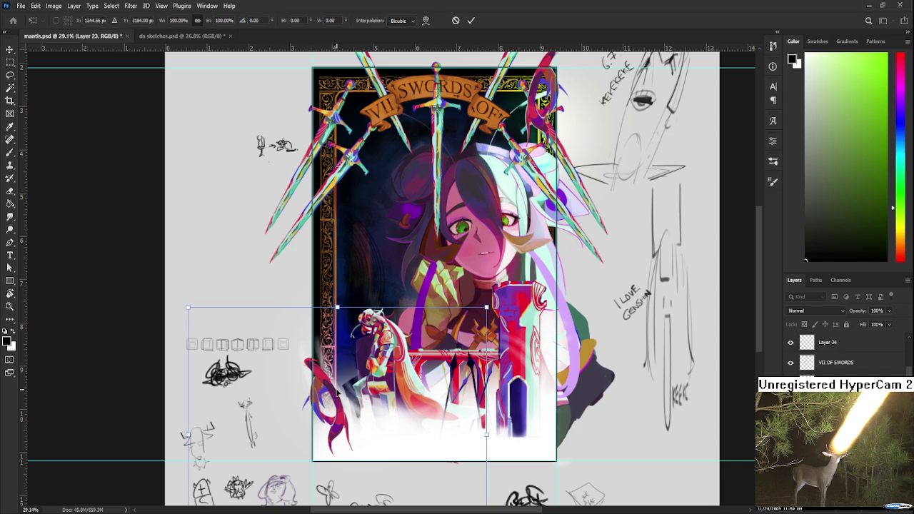
pyautogui.press('Return')
pyautogui.scroll(2, 343, 371)
pyautogui.scroll(1, 352, 333)
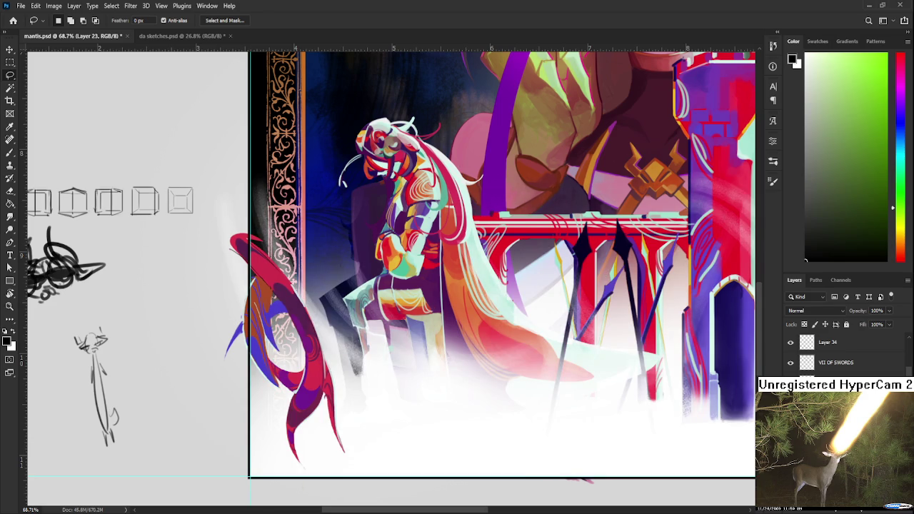
pyautogui.scroll(-2, 357, 382)
pyautogui.scroll(-2, 357, 382)
# Marquee-select the lower-left part of the card and shift it slightly right.
pyautogui.press('m')
pyautogui.moveTo(223, 205); pyautogui.dragTo(397, 473)
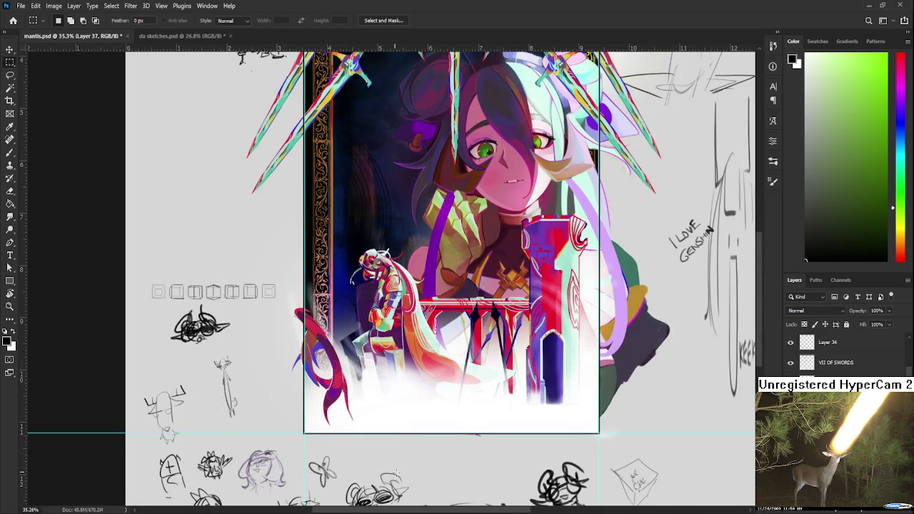
pyautogui.hotkey('ctrl', 't')
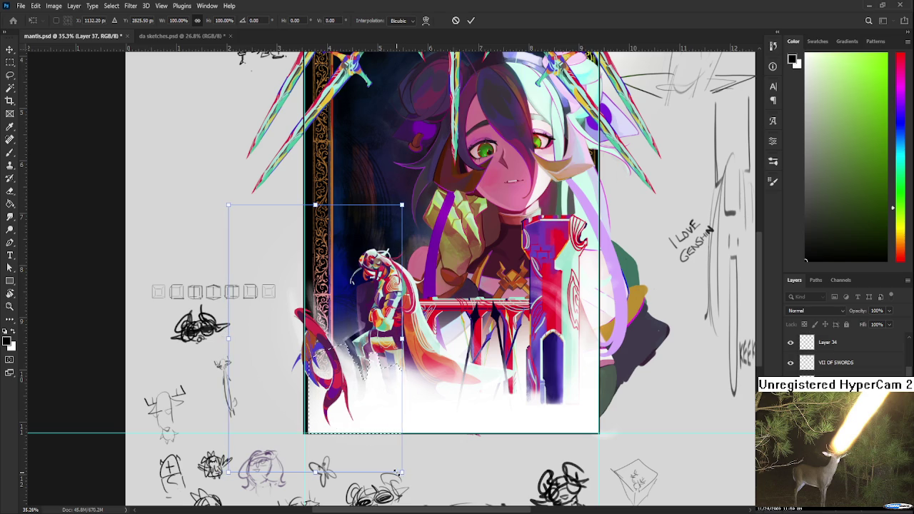
pyautogui.moveTo(394, 472); pyautogui.dragTo(398, 475)
pyautogui.press('Right')
pyautogui.press('Right')
pyautogui.press('Right')
pyautogui.press('Right')
pyautogui.press('Right')
pyautogui.press('Right')
pyautogui.press('Right')
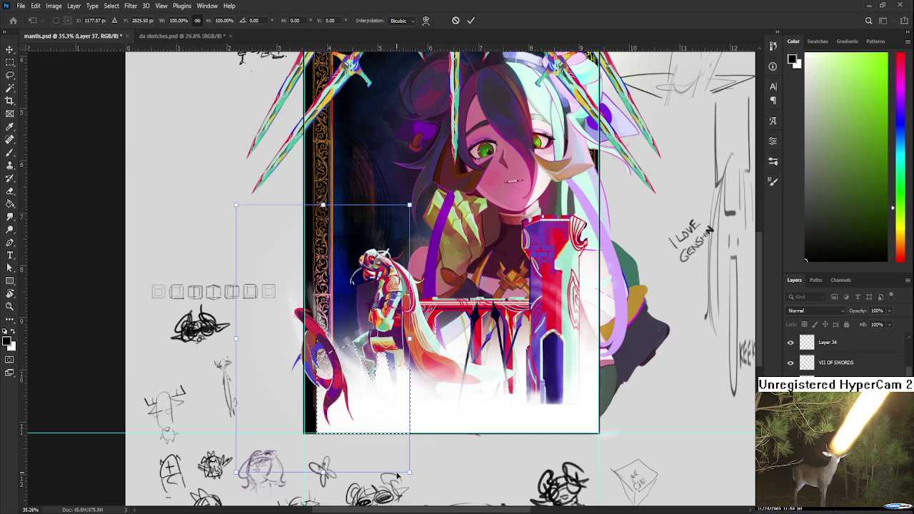
pyautogui.press('Return')
pyautogui.scroll(-2, 397, 473)
pyautogui.scroll(-1, 397, 473)
pyautogui.scroll(4, 323, 405)
# Sample white from the card's fog as the brush colour.
pyautogui.press('b')
pyautogui.keyDown('alt'); pyautogui.click(323, 405); pyautogui.keyUp('alt')
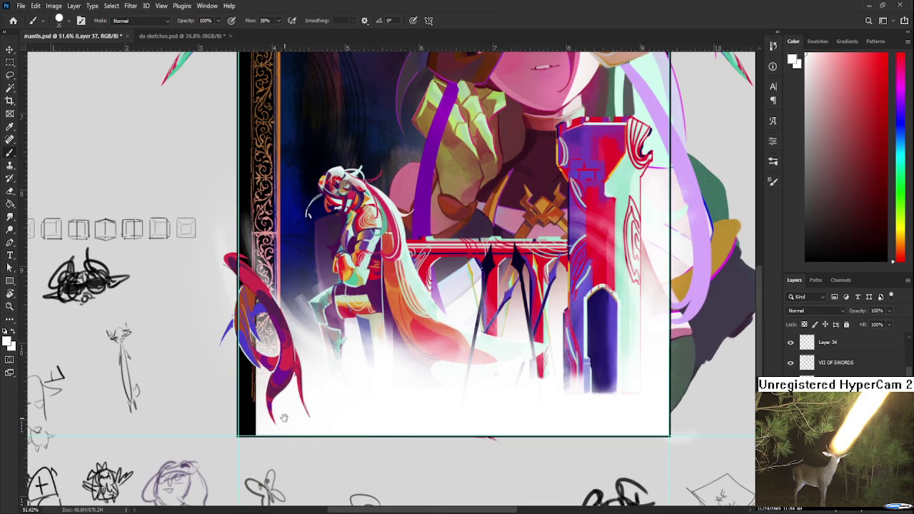
pyautogui.moveTo(322, 405); pyautogui.dragTo(361, 427)
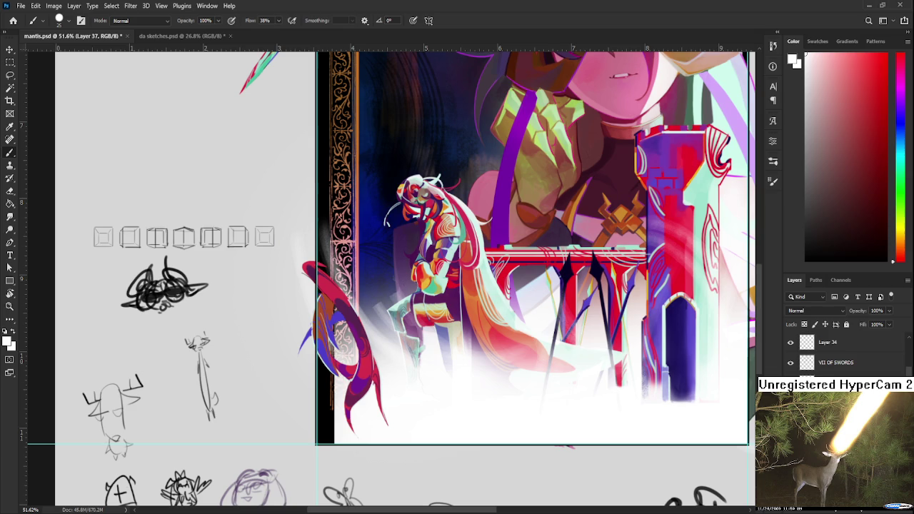
pyautogui.scroll(-5, 836, 354)
# Load the card's outline as a selection and add a new empty layer above.
pyautogui.keyDown('ctrl'); pyautogui.click(814, 349); pyautogui.keyUp('ctrl')
pyautogui.scroll(-3, 455, 397)
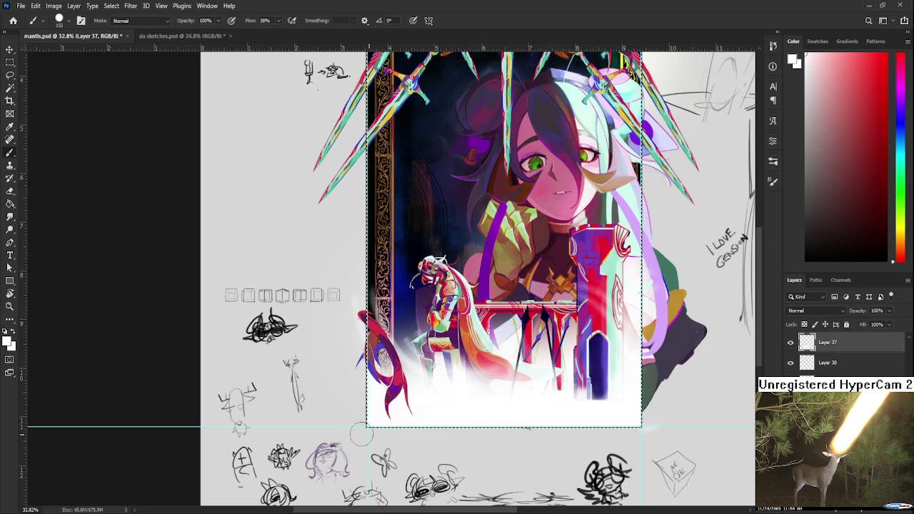
pyautogui.scroll(3, 369, 432)
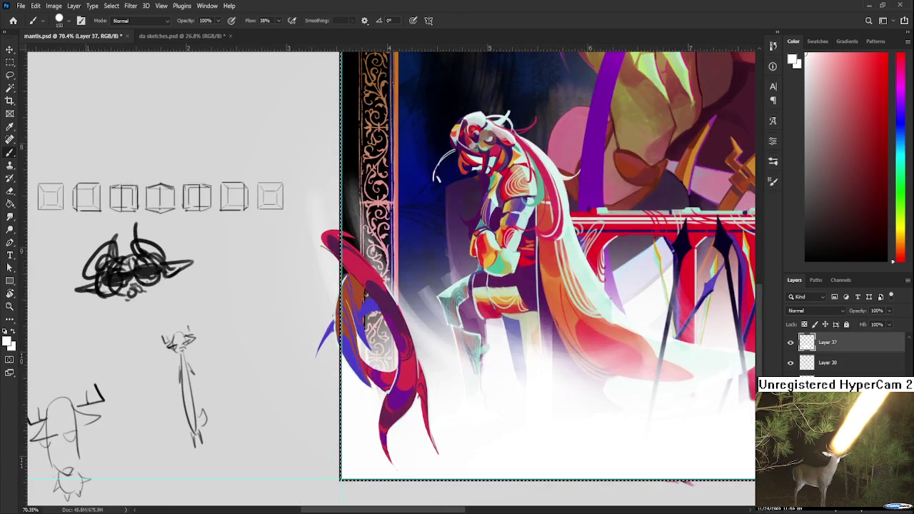
pyautogui.hotkey('alt', ']')
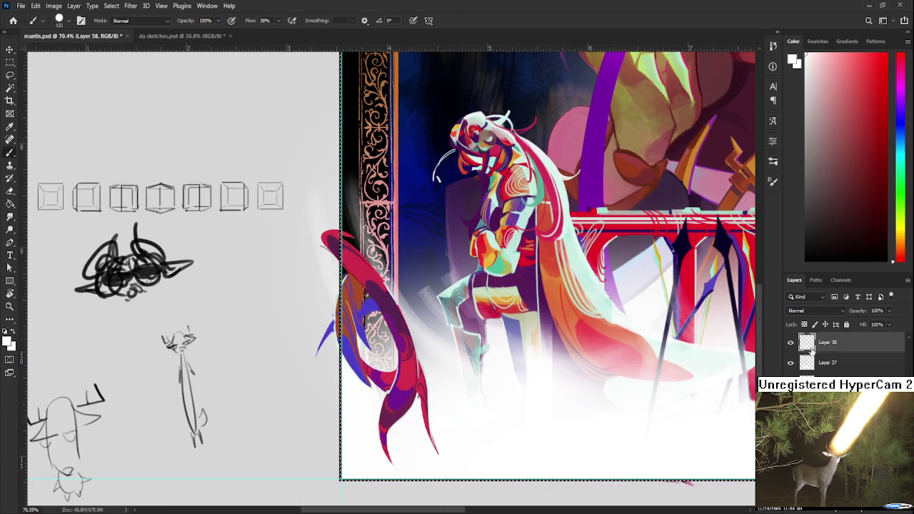
pyautogui.press('e')
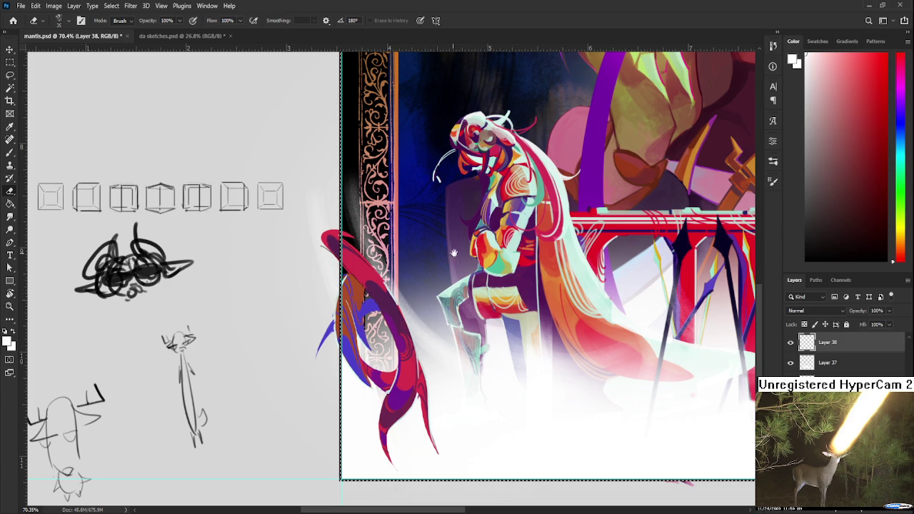
# Make the knight's layer active, then drop and restore the card selection.
pyautogui.moveTo(467, 262); pyautogui.dragTo(412, 319)
pyautogui.scroll(-3, 407, 300)
pyautogui.scroll(-2, 401, 268)
pyautogui.scroll(2, 401, 267)
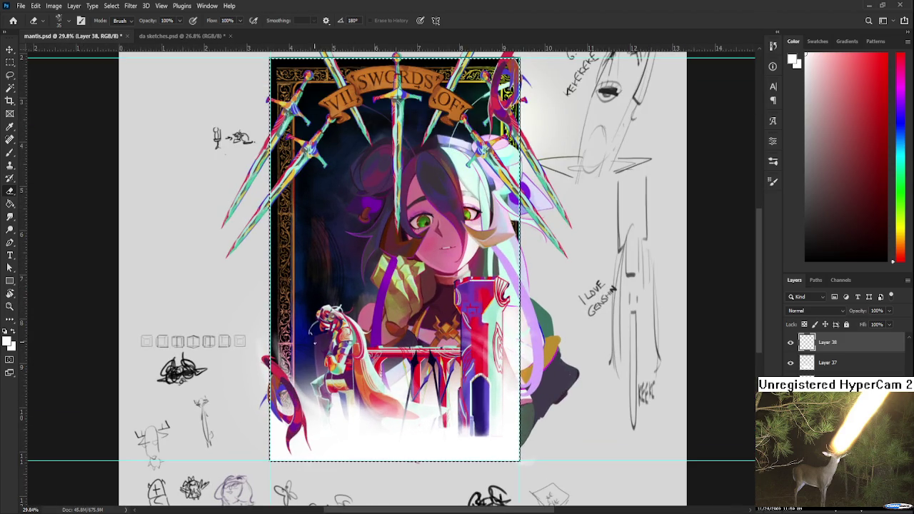
pyautogui.scroll(1, 310, 332)
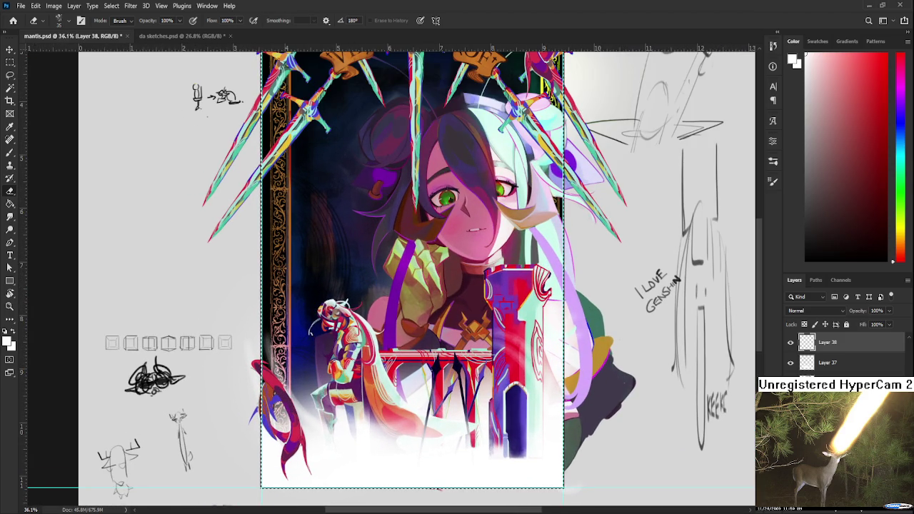
pyautogui.keyDown('ctrl'); pyautogui.click(329, 336); pyautogui.keyUp('ctrl')
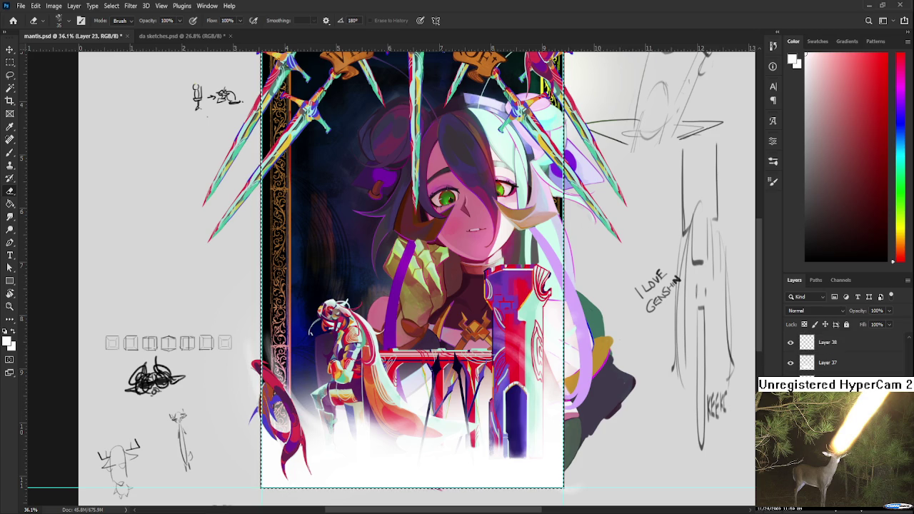
pyautogui.hotkey('ctrl', 'd')
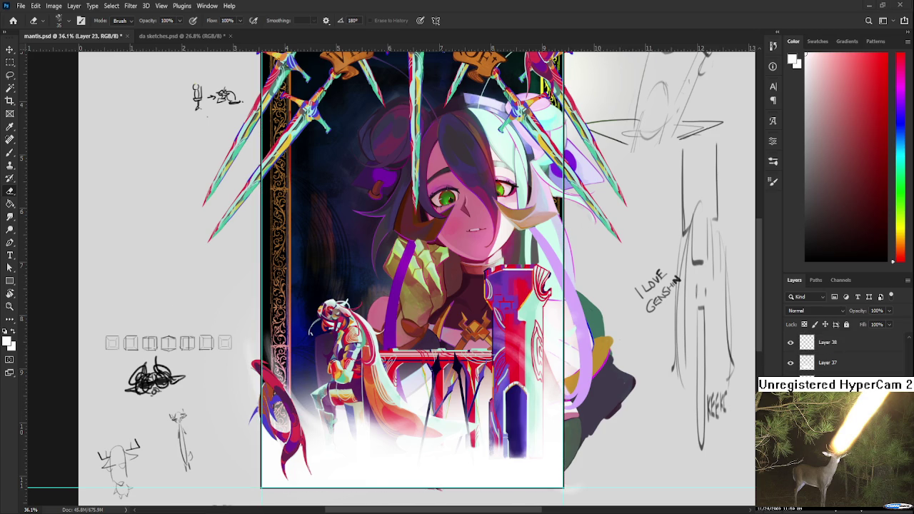
pyautogui.hotkey('ctrl', 'shift', 'd')
# Lasso-select the small knight together with the red tower and railing.
pyautogui.press('l')
pyautogui.moveTo(312, 330); pyautogui.dragTo(309, 330)
pyautogui.moveTo(493, 267); pyautogui.dragTo(375, 371)
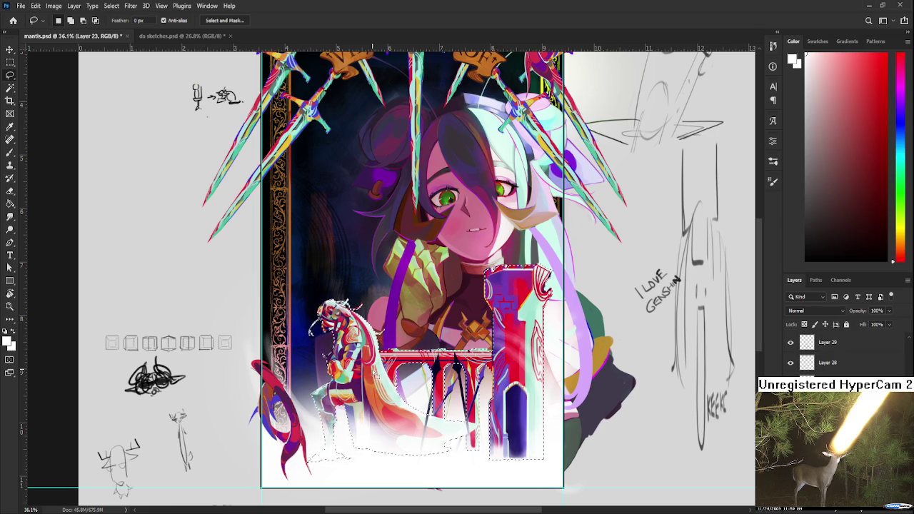
pyautogui.scroll(1, 414, 385)
pyautogui.scroll(1, 415, 385)
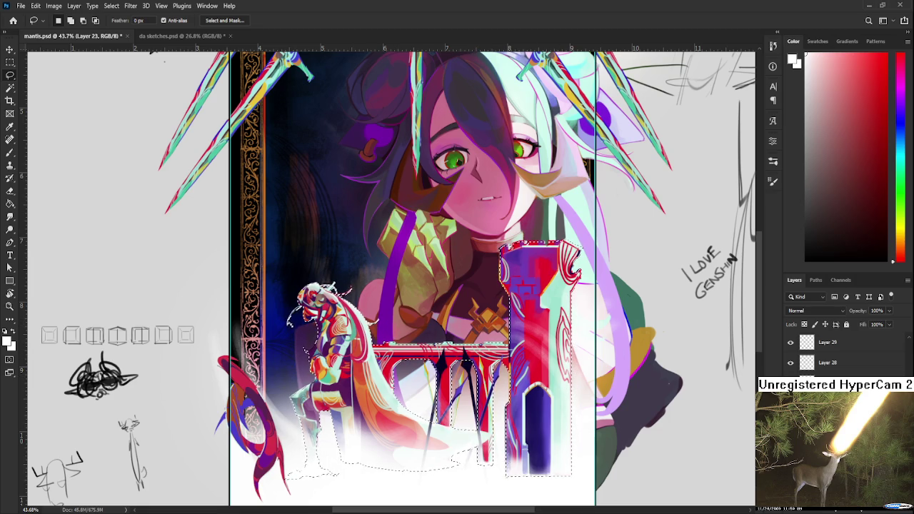
pyautogui.scroll(3, 829, 354)
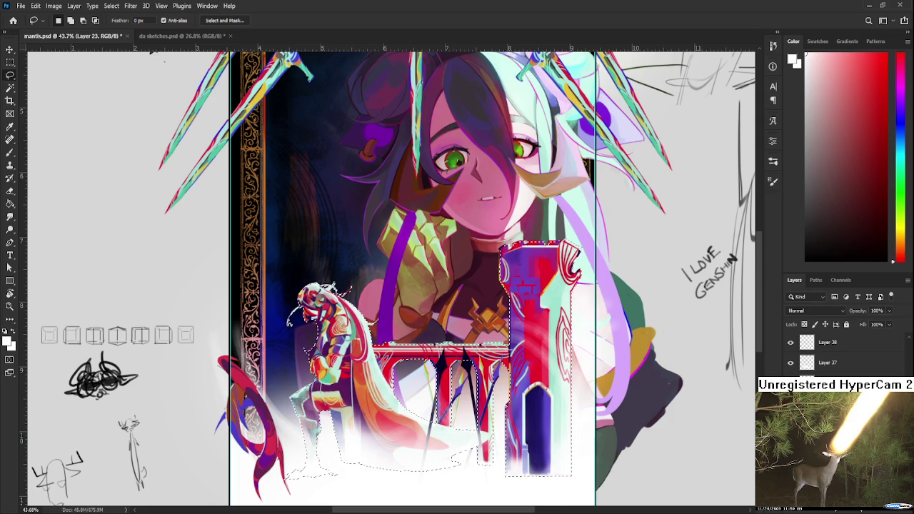
pyautogui.scroll(-3, 842, 352)
pyautogui.scroll(3, 835, 352)
pyautogui.scroll(3, 835, 352)
pyautogui.scroll(3, 836, 352)
# Add a new empty layer and choose red as the painting colour.
pyautogui.click(887, 510)
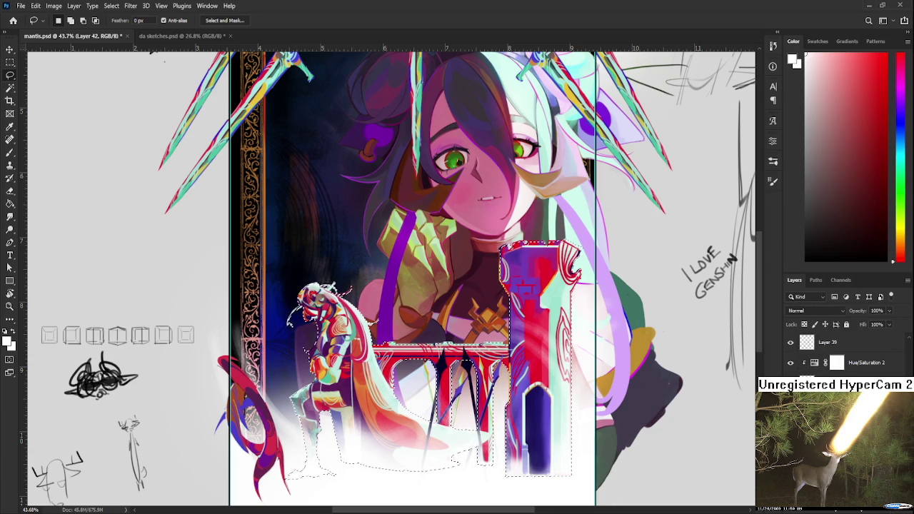
pyautogui.scroll(-2, 814, 312)
pyautogui.scroll(-1, 808, 311)
pyautogui.moveTo(840, 105); pyautogui.dragTo(873, 77)
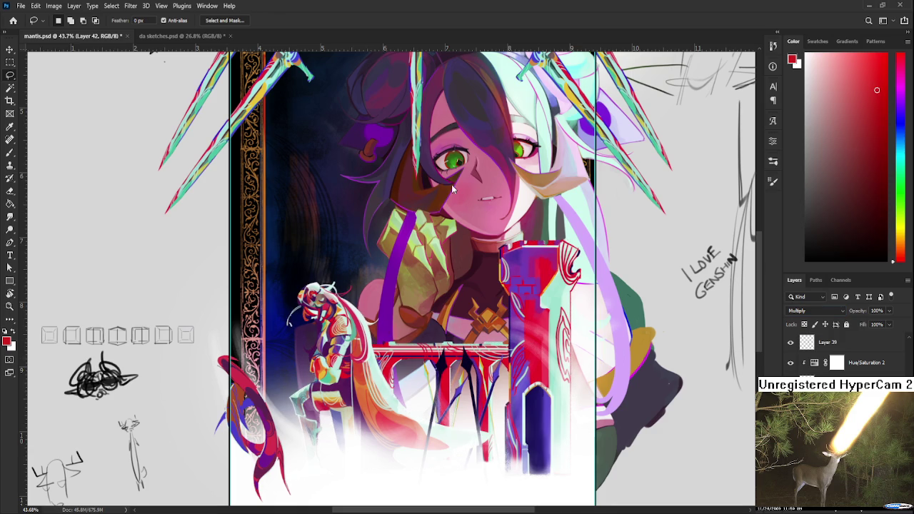
# Nudge the selected knight, railing and tower piece right and commit it.
pyautogui.press('g')
pyautogui.hotkey('ctrl', 't')
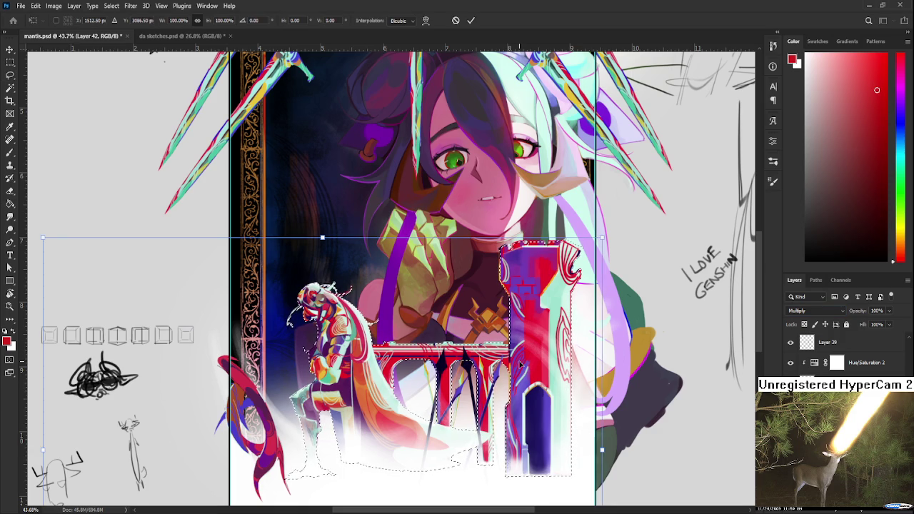
pyautogui.hotkey('shift', 'Right')
pyautogui.hotkey('shift', 'Right')
pyautogui.hotkey('shift', 'Right')
pyautogui.hotkey('shift', 'Right')
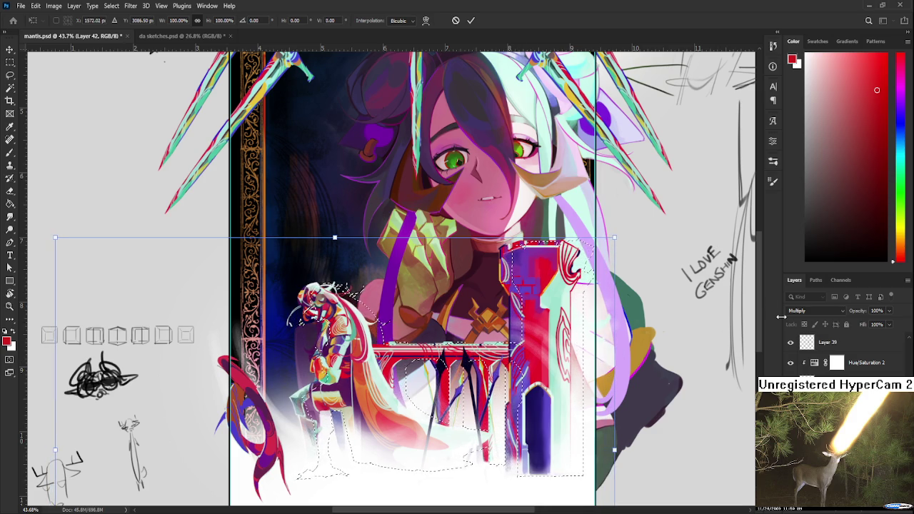
pyautogui.press('Return')
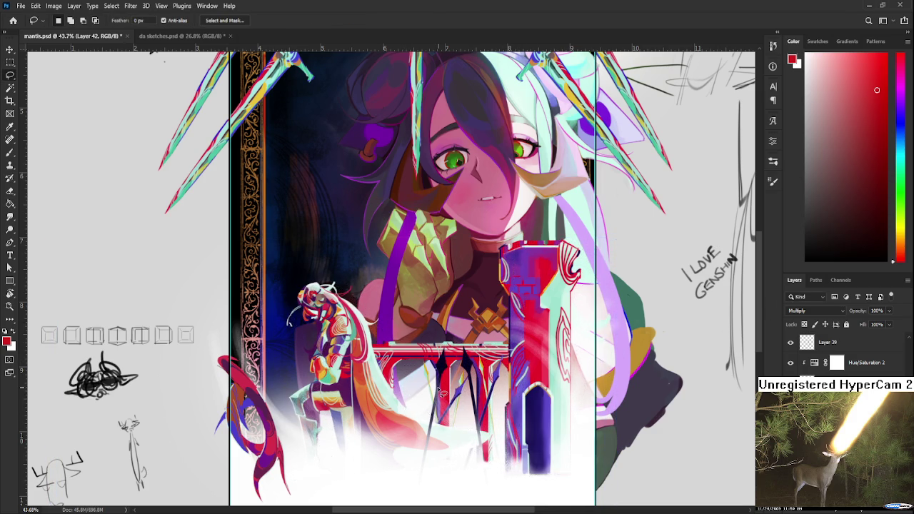
# Pick a lighter red for the brush.
pyautogui.scroll(2, 404, 405)
pyautogui.scroll(-1, 441, 391)
pyautogui.scroll(-1, 526, 392)
pyautogui.scroll(1, 842, 353)
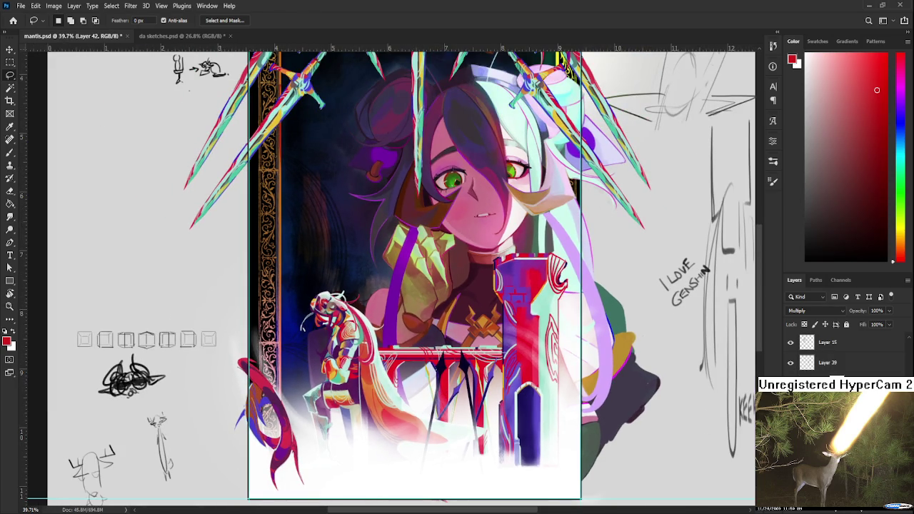
pyautogui.scroll(1, 807, 343)
pyautogui.scroll(1, 807, 344)
pyautogui.scroll(2, 418, 345)
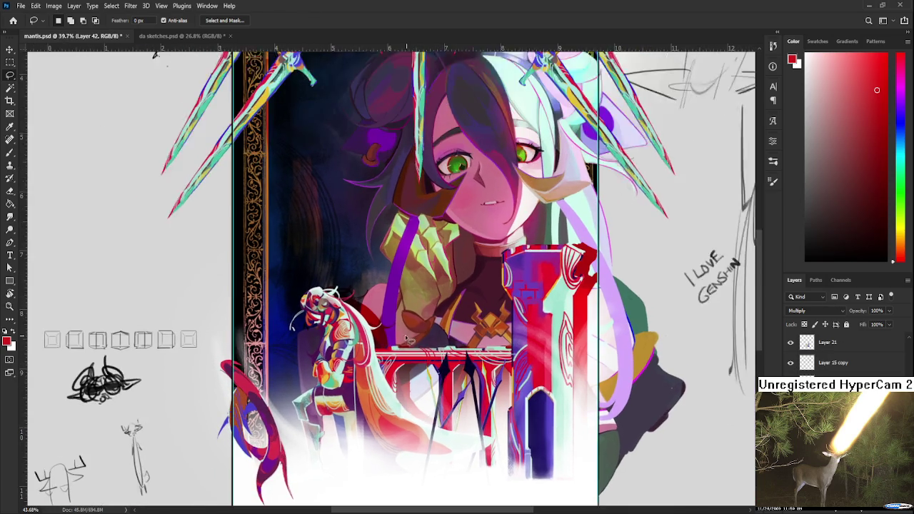
pyautogui.scroll(-1, 400, 325)
pyautogui.scroll(-2, 399, 325)
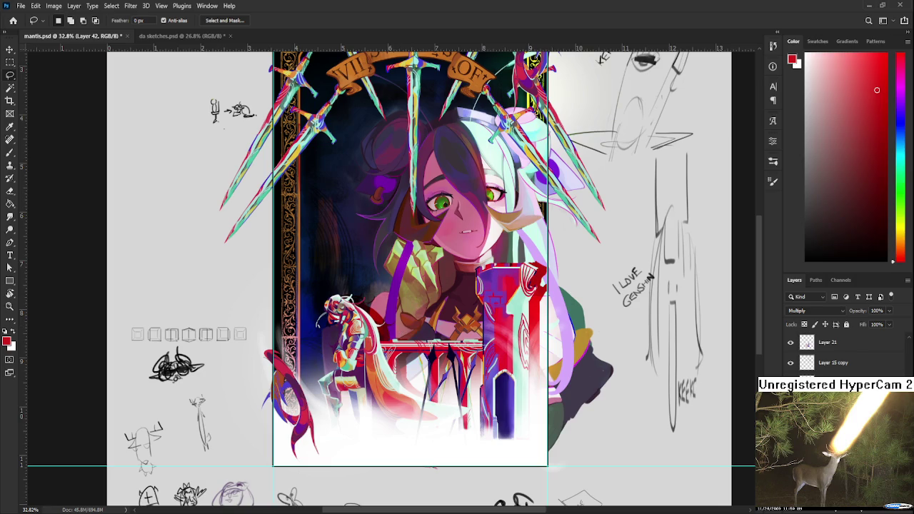
pyautogui.click(851, 86)
pyautogui.press('b')
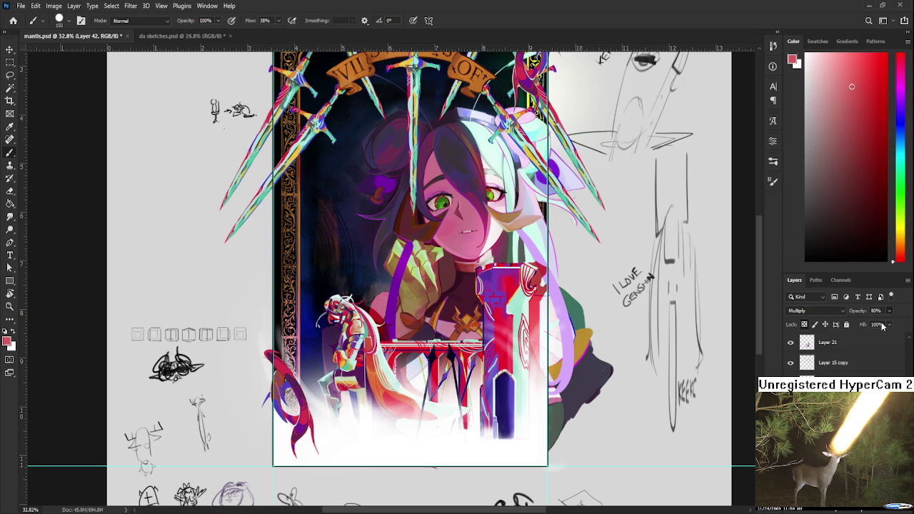
# Load the gate and pillar shapes as a selection and fill them on a new layer.
pyautogui.scroll(2, 375, 380)
pyautogui.scroll(1, 375, 379)
pyautogui.scroll(2, 374, 380)
pyautogui.scroll(-2, 375, 379)
pyautogui.scroll(2, 480, 357)
pyautogui.scroll(2, 479, 357)
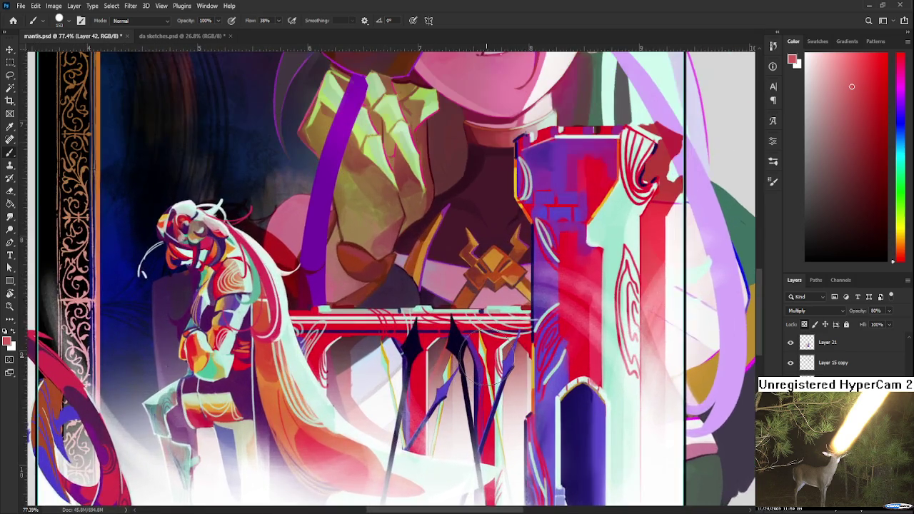
pyautogui.scroll(-3, 479, 357)
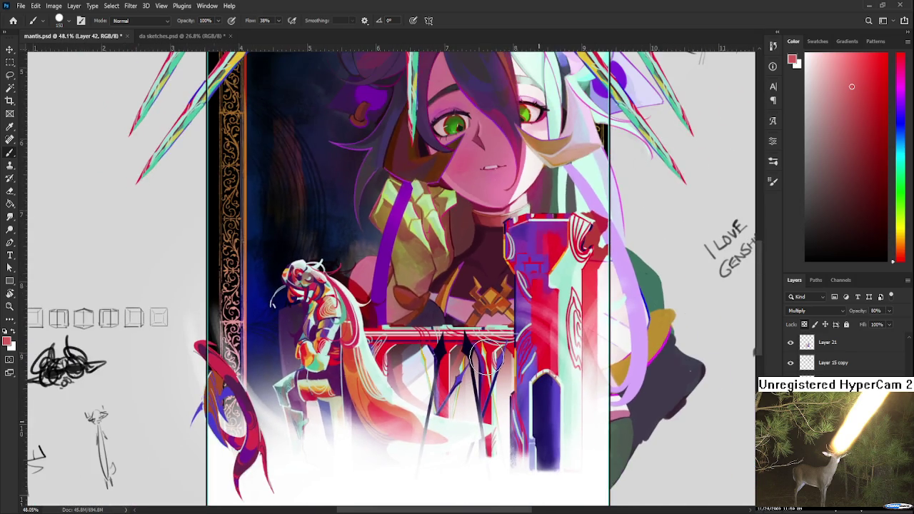
pyautogui.keyDown('ctrl'); pyautogui.click(807, 342); pyautogui.keyUp('ctrl')
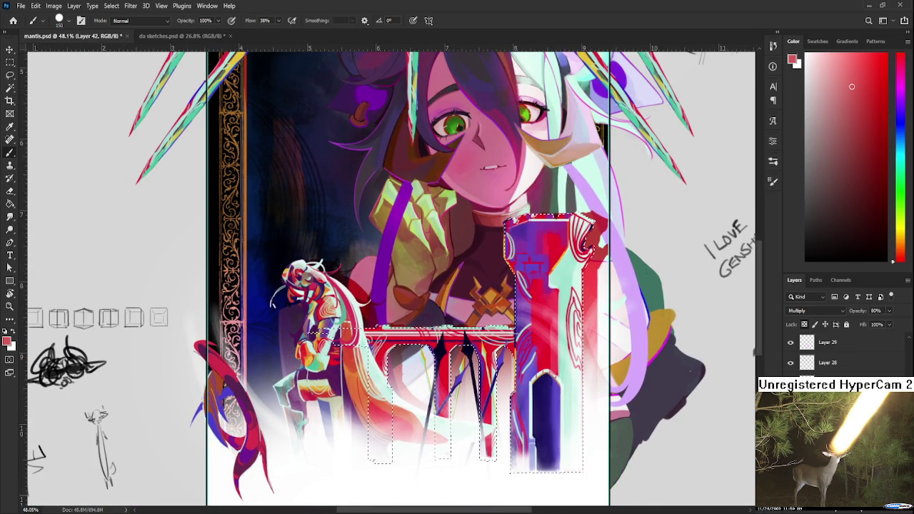
pyautogui.scroll(-1, 598, 376)
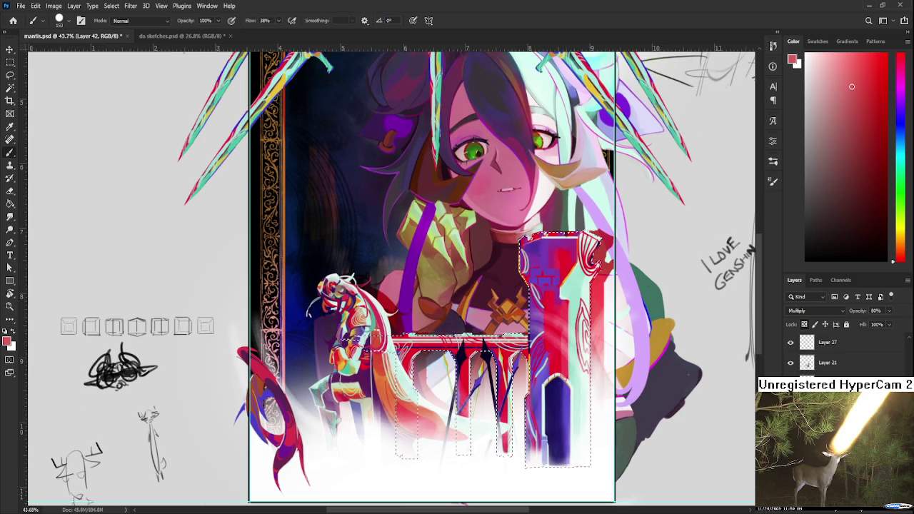
pyautogui.hotkey('ctrl', 'shift', 'alt', 'n')
pyautogui.press('g')
pyautogui.scroll(1, 480, 360)
pyautogui.scroll(1, 480, 361)
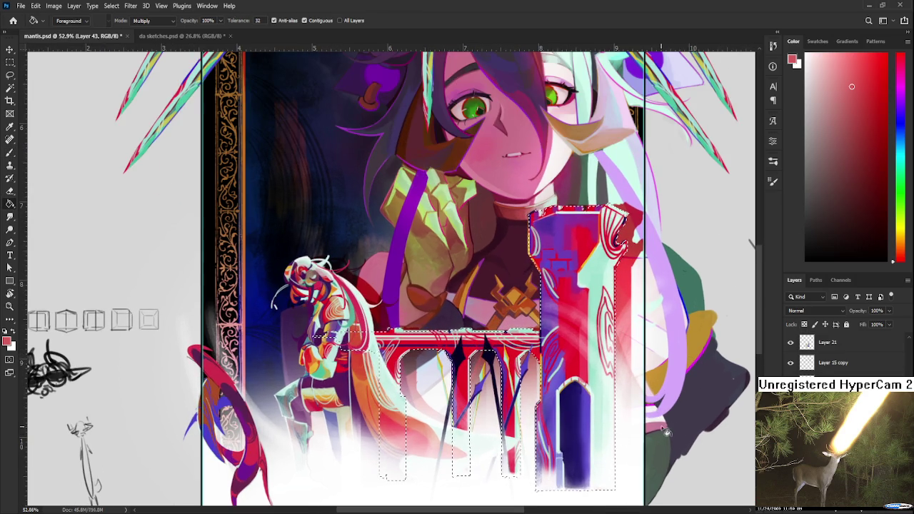
# Offset the filled gate and pillar shape slightly down and right.
pyautogui.hotkey('ctrl', 't')
pyautogui.hotkey('shift', 'Down')
pyautogui.hotkey('shift', 'Down')
pyautogui.hotkey('shift', 'Down')
pyautogui.hotkey('shift', 'Down')
pyautogui.press('Down')
pyautogui.press('Down')
pyautogui.press('Right')
pyautogui.press('Right')
pyautogui.press('Right')
pyautogui.press('Right')
pyautogui.press('Right')
pyautogui.press('Right')
pyautogui.press('Right')
pyautogui.press('Down')
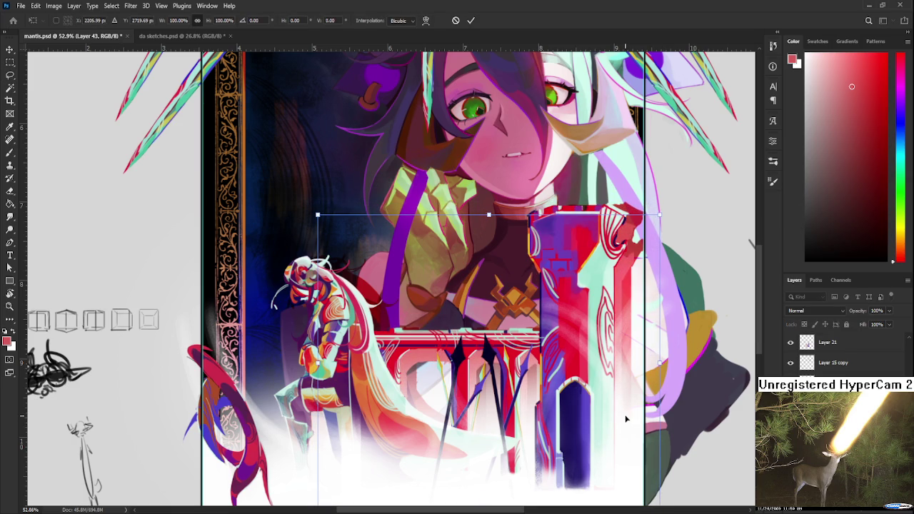
pyautogui.press('Return')
# Set the new filled layer's blend mode to Multiply.
pyautogui.scroll(-1, 626, 419)
pyautogui.scroll(-2, 626, 419)
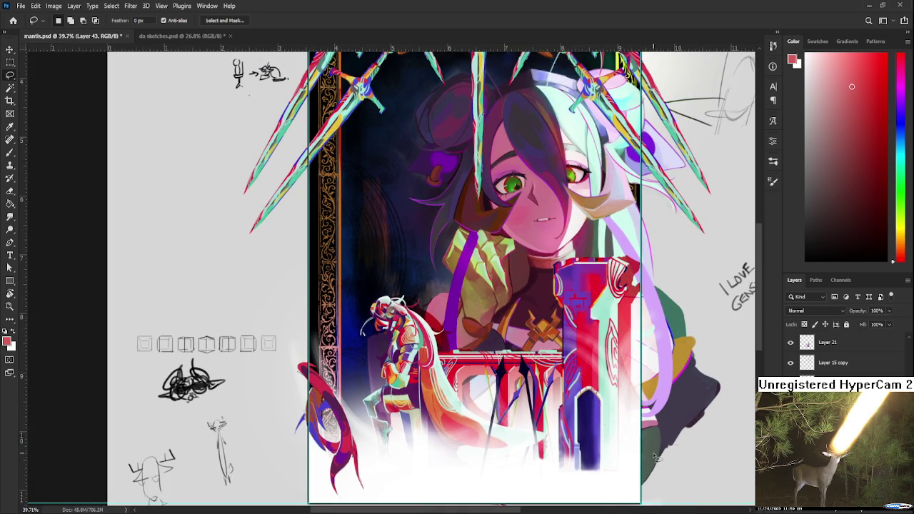
pyautogui.scroll(-6, 799, 312)
pyautogui.scroll(-5, 799, 312)
pyautogui.hotkey('shift', 'alt', 'm')
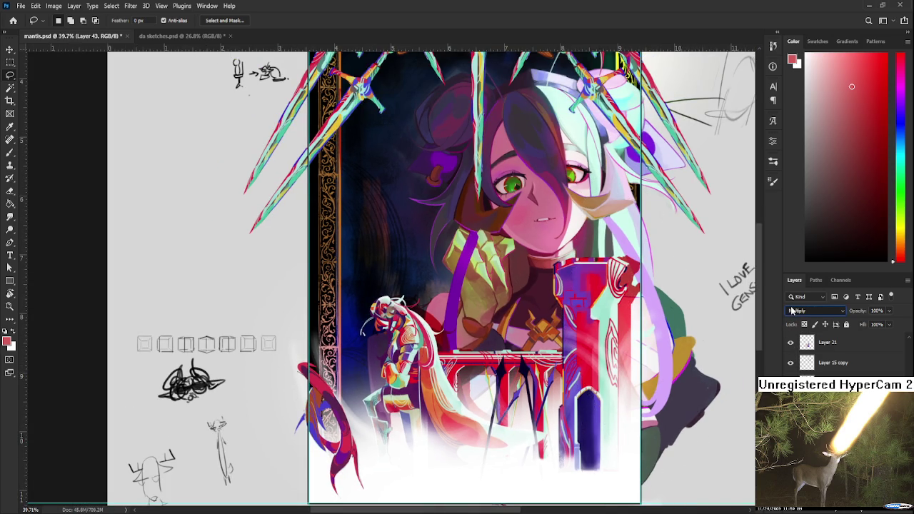
# Adjust the paint colour slightly and return to the brush.
pyautogui.scroll(1, 516, 371)
pyautogui.scroll(9, 516, 372)
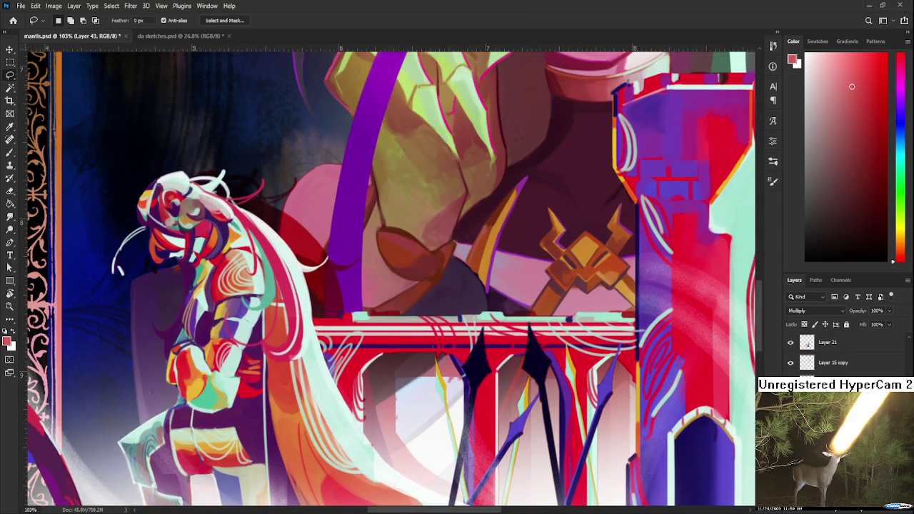
pyautogui.scroll(-2, 518, 403)
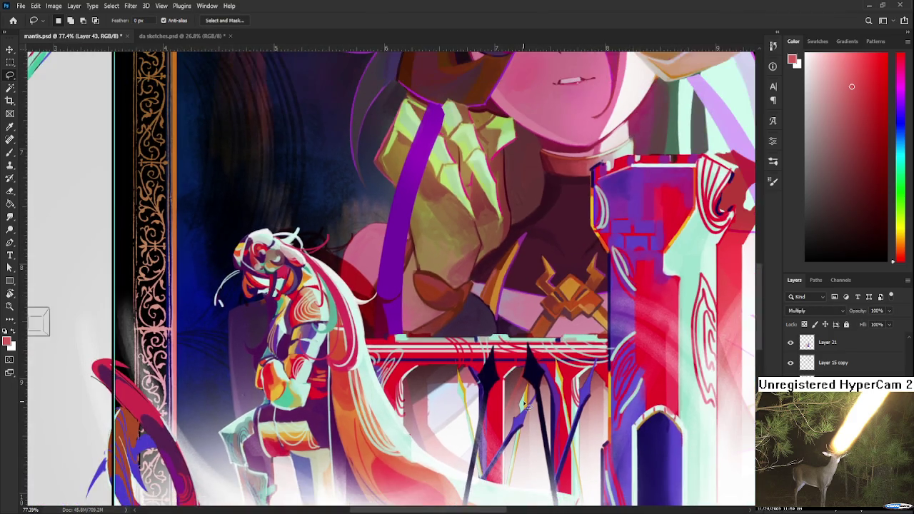
pyautogui.scroll(-2, 517, 403)
pyautogui.moveTo(855, 89); pyautogui.dragTo(858, 79)
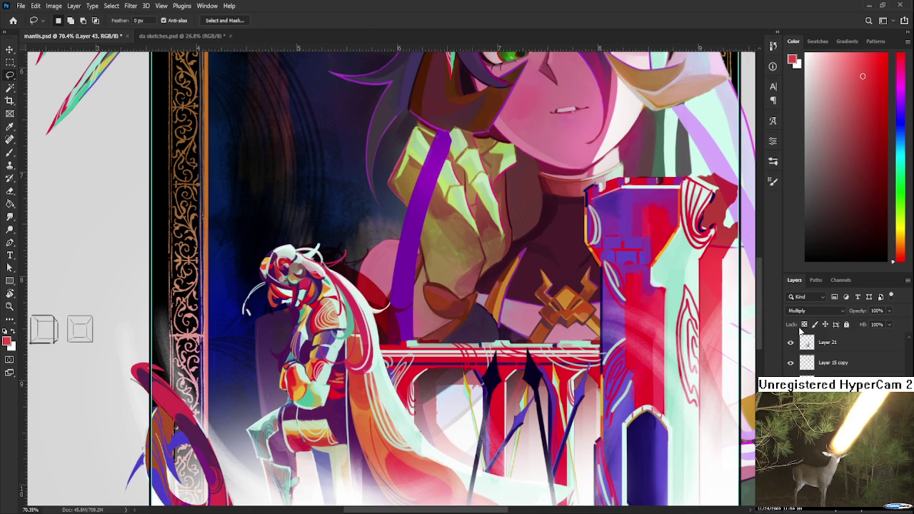
pyautogui.press('b')
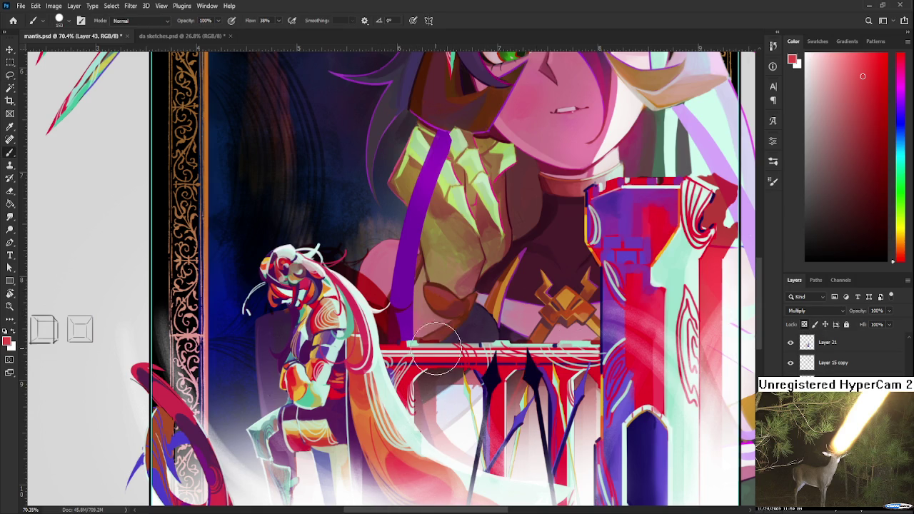
pyautogui.scroll(-3, 595, 410)
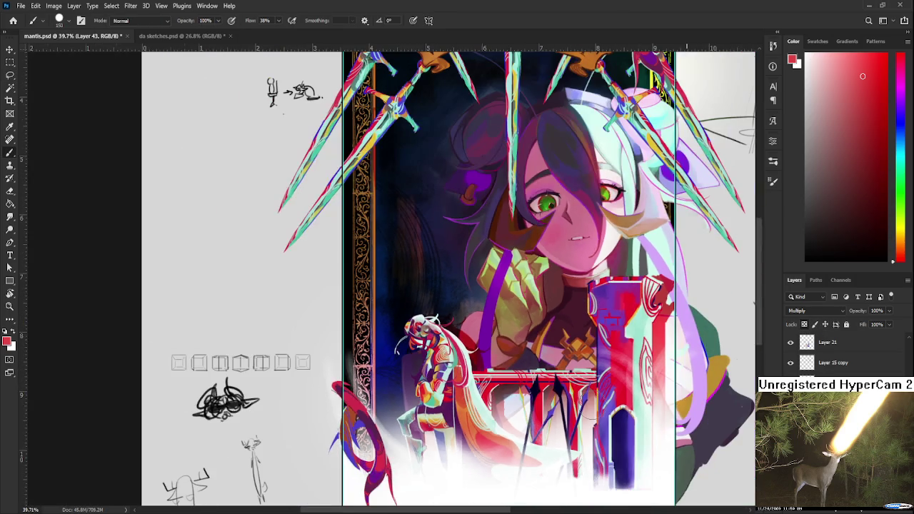
# Choose a brighter red, save the document, and deselect Layer 43.
pyautogui.click(878, 87)
pyautogui.scroll(-2, 514, 353)
pyautogui.hotkey('ctrl', 's')
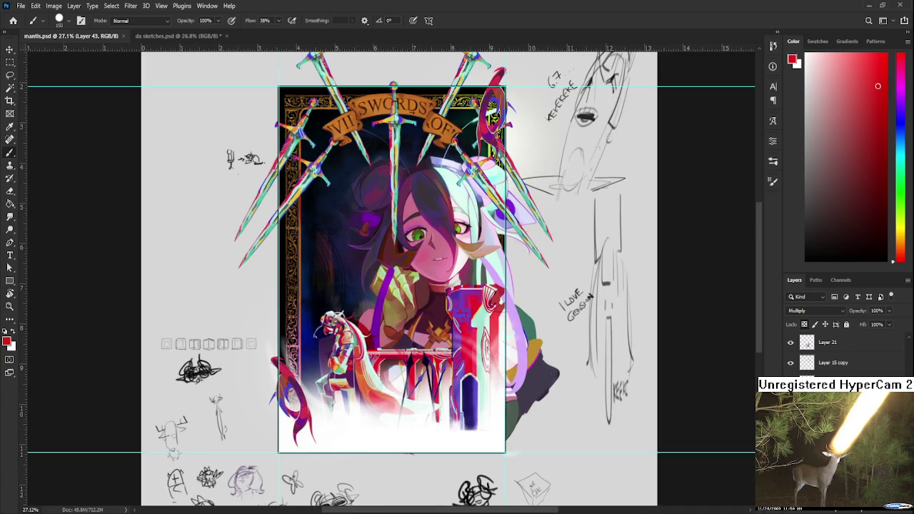
pyautogui.click(828, 442)
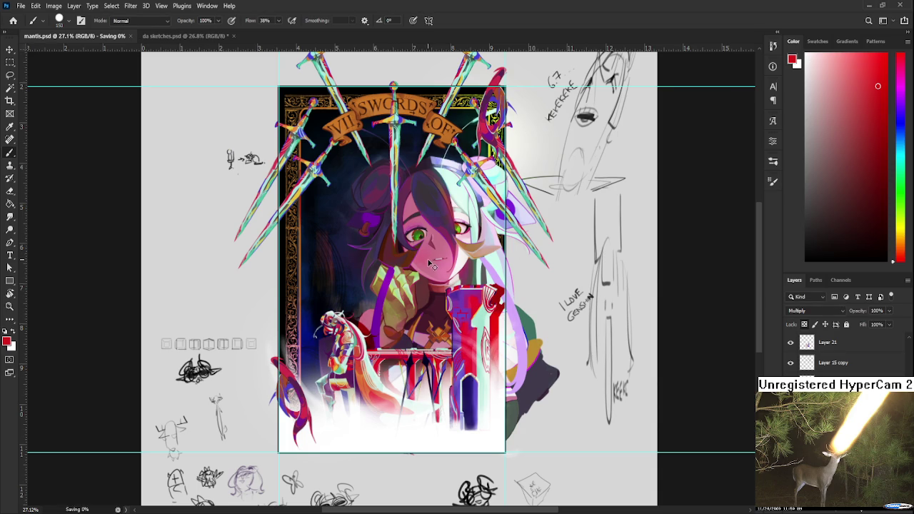
# Zoom and pan across the sketch sheet around the card.
pyautogui.moveTo(431, 263); pyautogui.dragTo(471, 340)
pyautogui.scroll(-2, 472, 340)
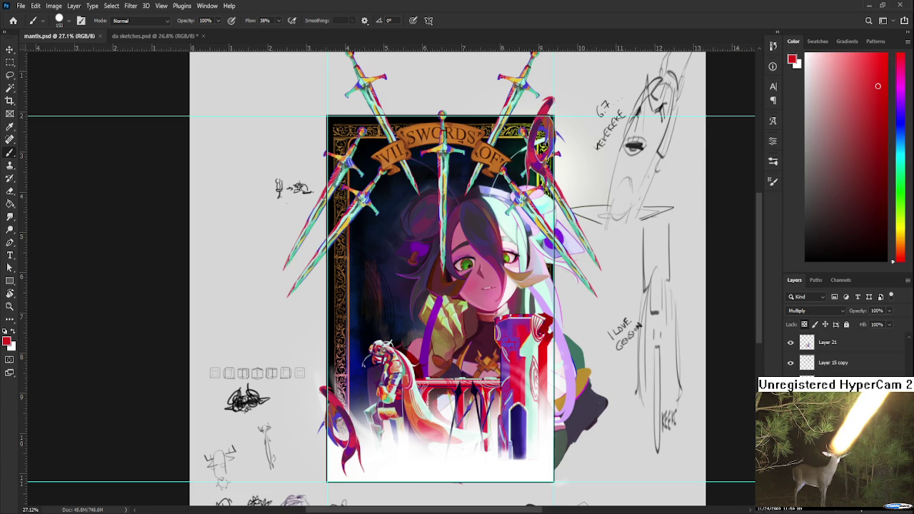
pyautogui.scroll(-1, 410, 408)
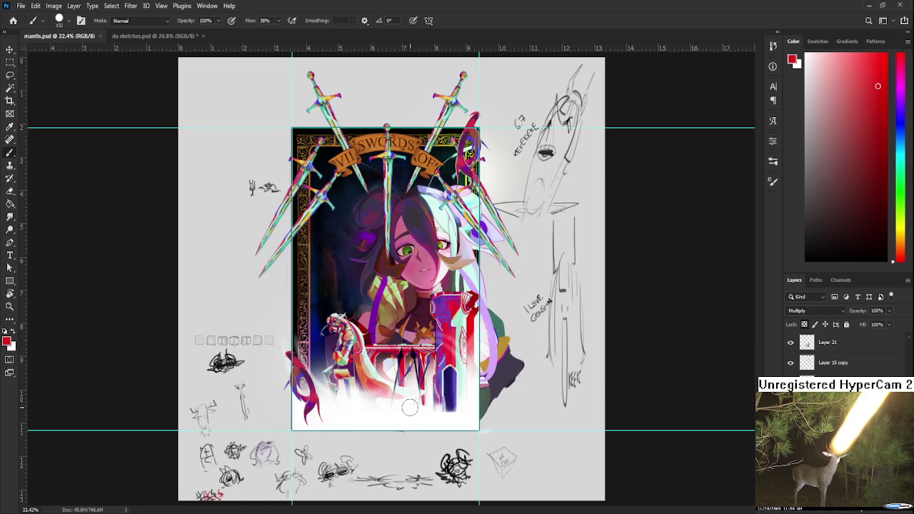
pyautogui.scroll(1, 410, 408)
pyautogui.scroll(1, 410, 408)
pyautogui.moveTo(371, 384); pyautogui.dragTo(420, 407)
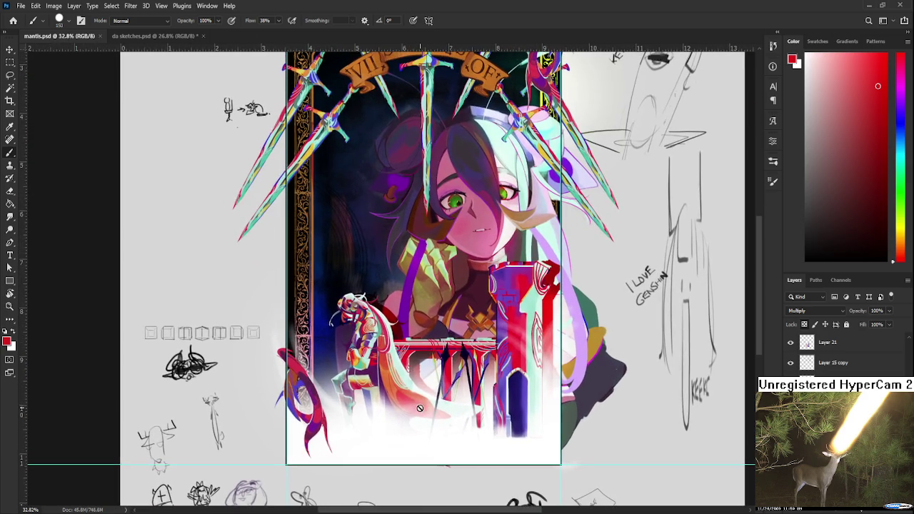
pyautogui.scroll(-2, 421, 334)
pyautogui.scroll(1, 421, 335)
pyautogui.scroll(-1, 421, 335)
pyautogui.scroll(-1, 423, 336)
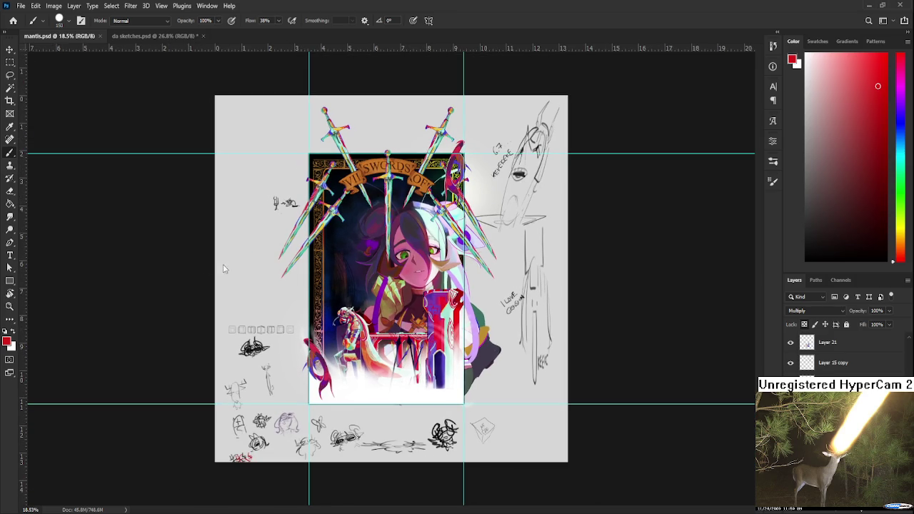
pyautogui.click(10, 100)
# Crop the canvas to the central card artwork, then undo it.
pyautogui.moveTo(314, 159); pyautogui.dragTo(461, 406)
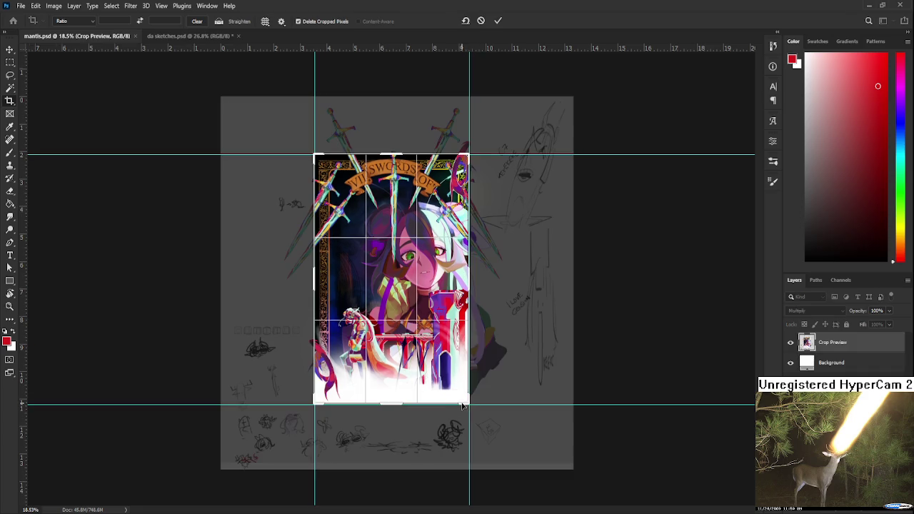
pyautogui.press('Return')
pyautogui.scroll(3, 464, 406)
pyautogui.hotkey('ctrl', 'z')
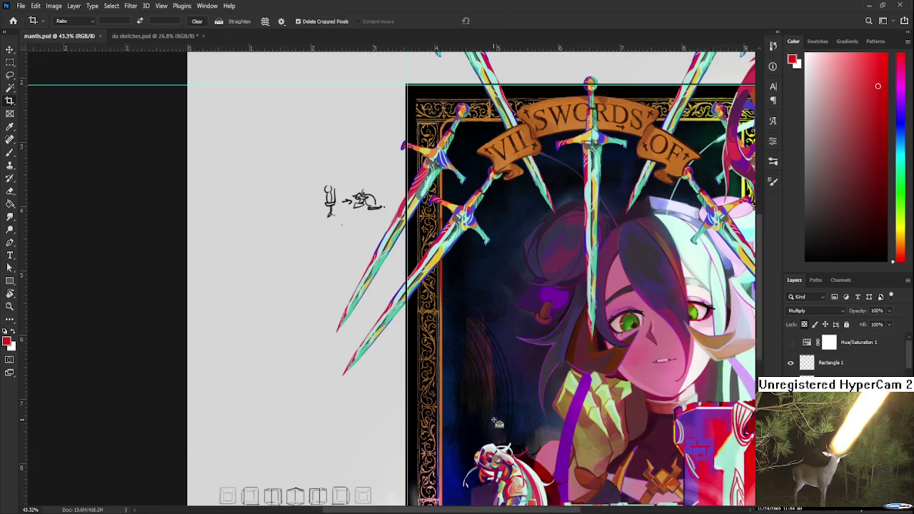
# Crop again, undo to restore the full canvas, and switch to da sketches.psd.
pyautogui.moveTo(412, 91)
pyautogui.mouseDown()
pyautogui.moveTo(708, 476)
pyautogui.moveTo(587, 494)
pyautogui.mouseUp()
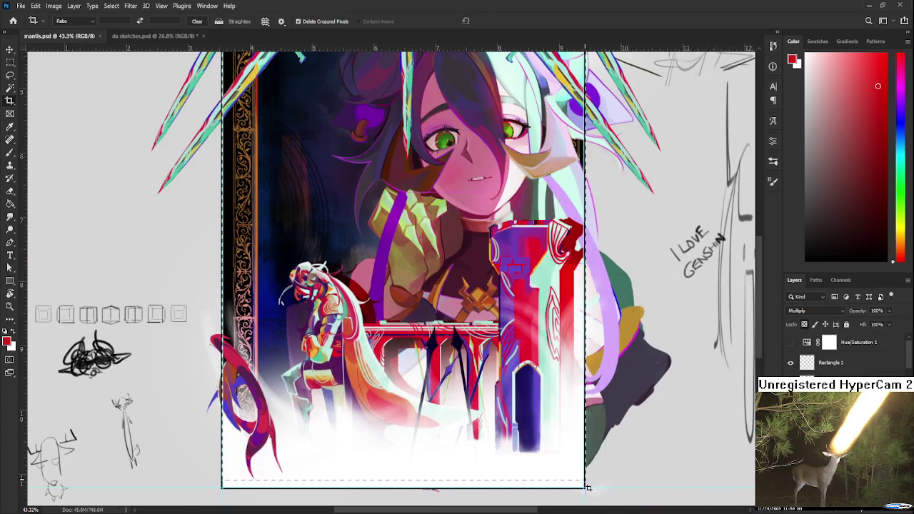
pyautogui.press('Return')
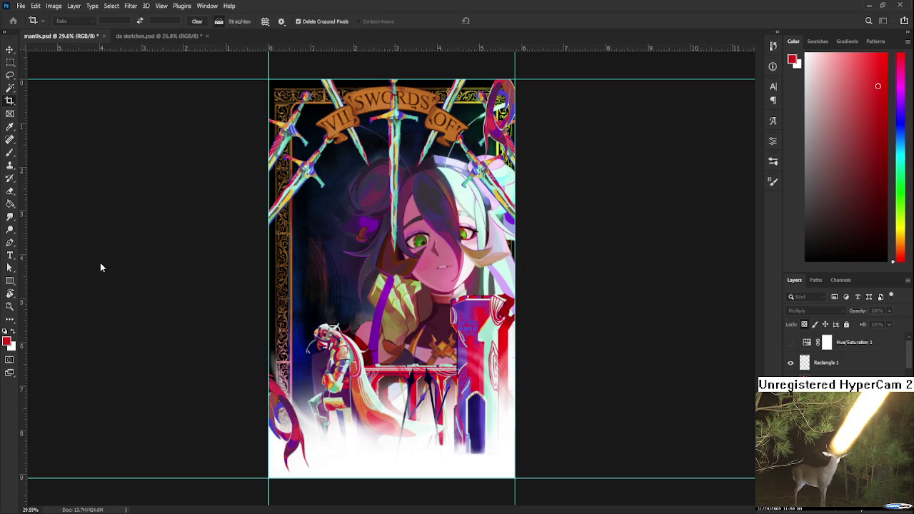
pyautogui.hotkey('ctrl', 'z')
pyautogui.hotkey('ctrl', 'z')
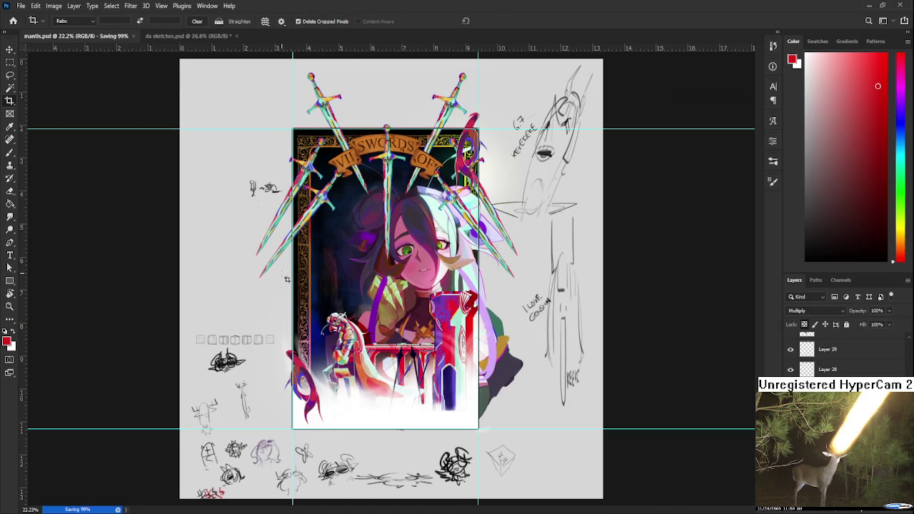
pyautogui.click(183, 36)
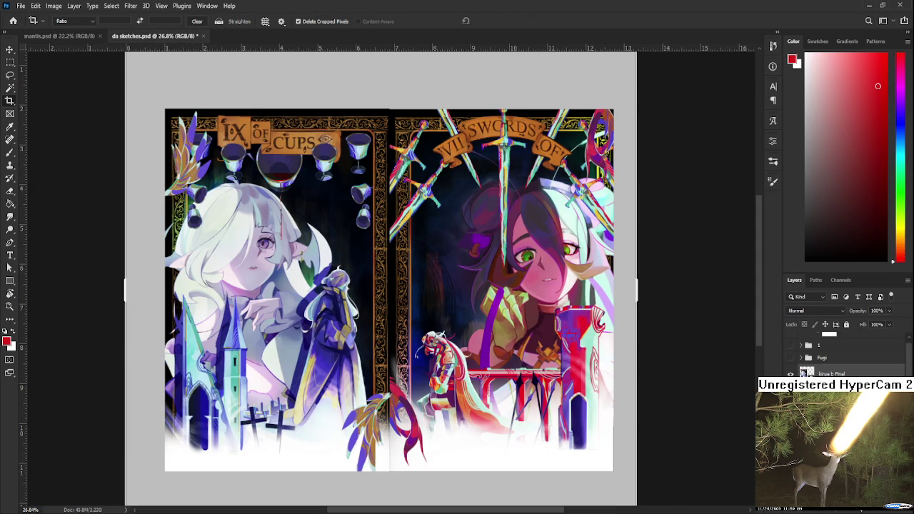
# Hide the old Seven of Swords layer and paste the mantis b card flush beside the Nine of Cups.
pyautogui.click(828, 386)
pyautogui.click(791, 386)
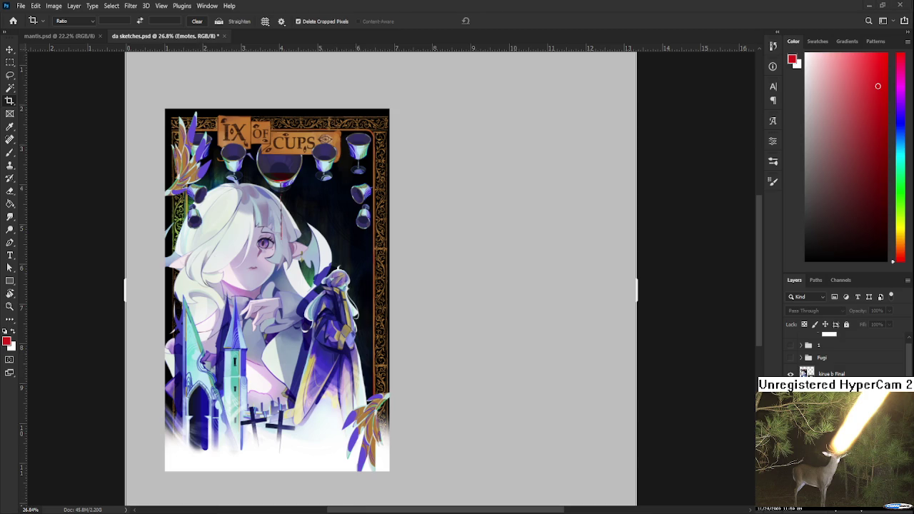
pyautogui.hotkey('ctrl', 'v')
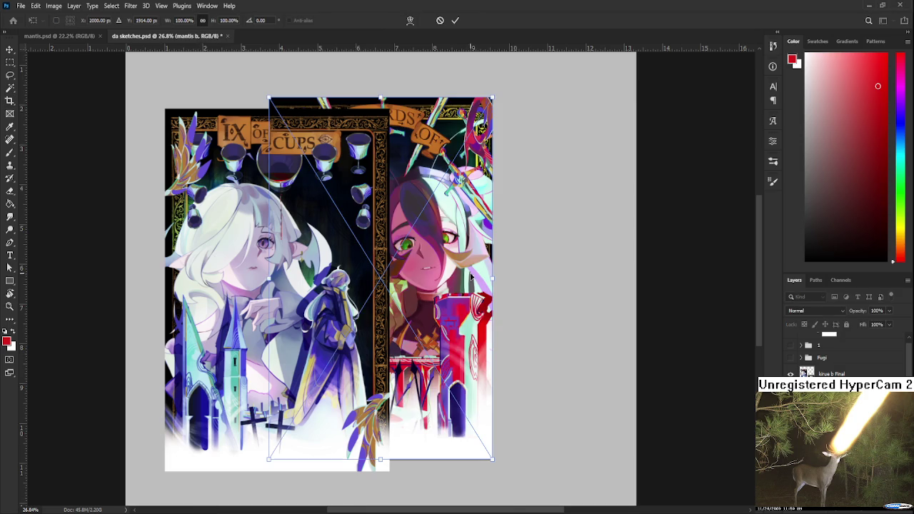
pyautogui.moveTo(469, 282); pyautogui.dragTo(590, 294)
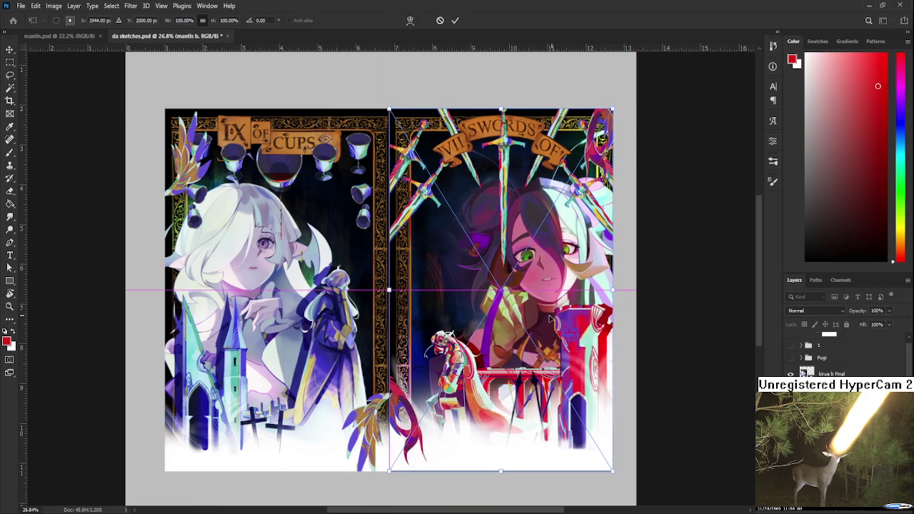
pyautogui.press('Return')
# Zoom around the two-card composite with the Crop tool and recheck the new card's placement.
pyautogui.press('c')
pyautogui.scroll(2, 455, 445)
pyautogui.scroll(2, 457, 450)
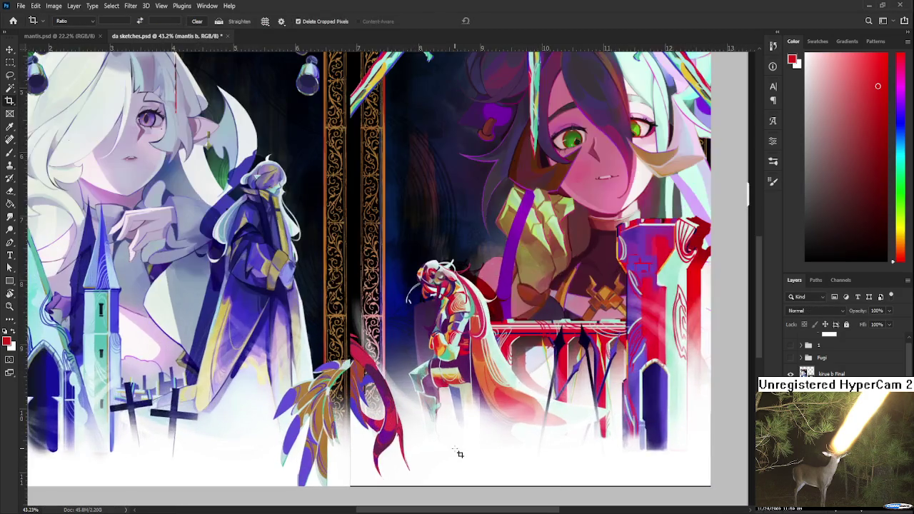
pyautogui.scroll(2, 456, 449)
pyautogui.scroll(3, 400, 367)
pyautogui.scroll(3, 314, 382)
pyautogui.scroll(2, 289, 371)
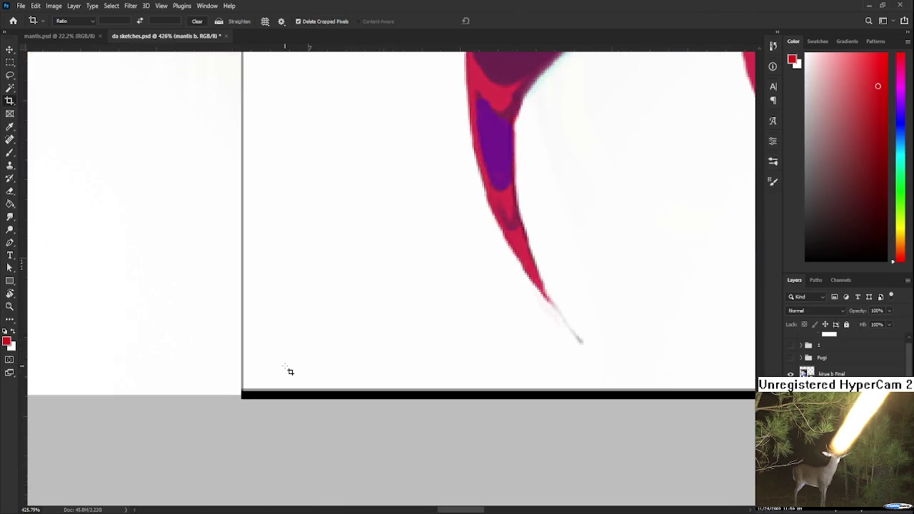
pyautogui.scroll(-3, 290, 376)
pyautogui.scroll(-3, 296, 367)
pyautogui.scroll(-1, 285, 367)
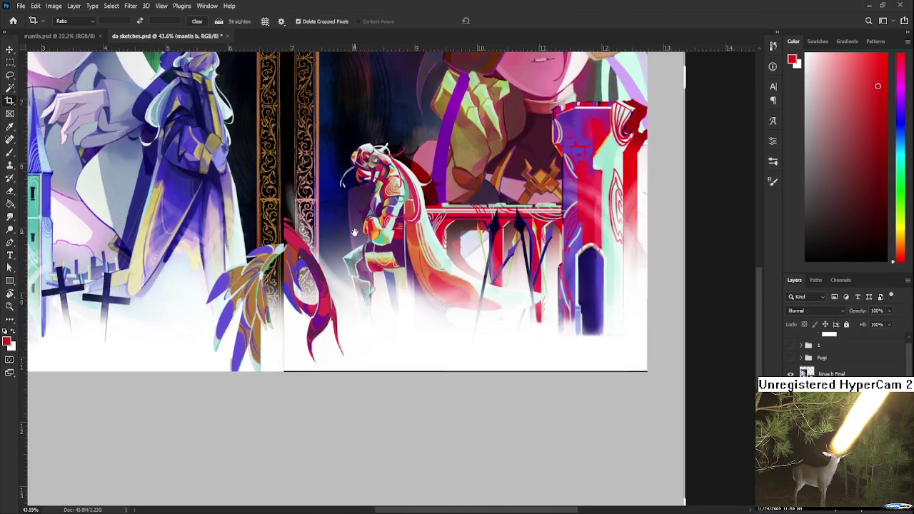
pyautogui.scroll(3, 322, 207)
pyautogui.scroll(3, 322, 207)
pyautogui.scroll(3, 350, 214)
pyautogui.scroll(2, 355, 215)
pyautogui.hotkey('ctrl', 't')
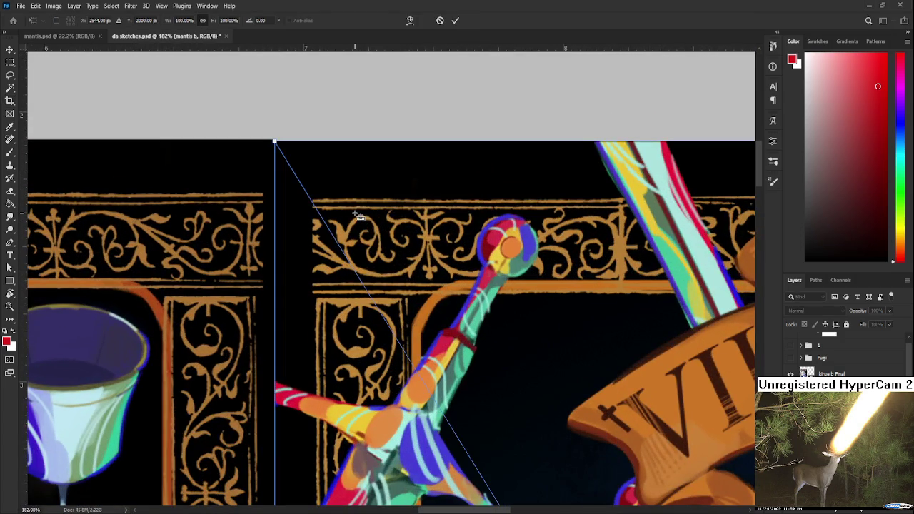
pyautogui.press('Escape')
# Frame both tarot cards with a crop box extending past the canvas on every side.
pyautogui.press('c')
pyautogui.scroll(-5, 359, 220)
pyautogui.scroll(-4, 362, 267)
pyautogui.scroll(2, 364, 268)
pyautogui.scroll(2, 342, 392)
pyautogui.scroll(2, 343, 392)
pyautogui.scroll(2, 317, 375)
pyautogui.scroll(2, 310, 322)
pyautogui.scroll(-2, 450, 312)
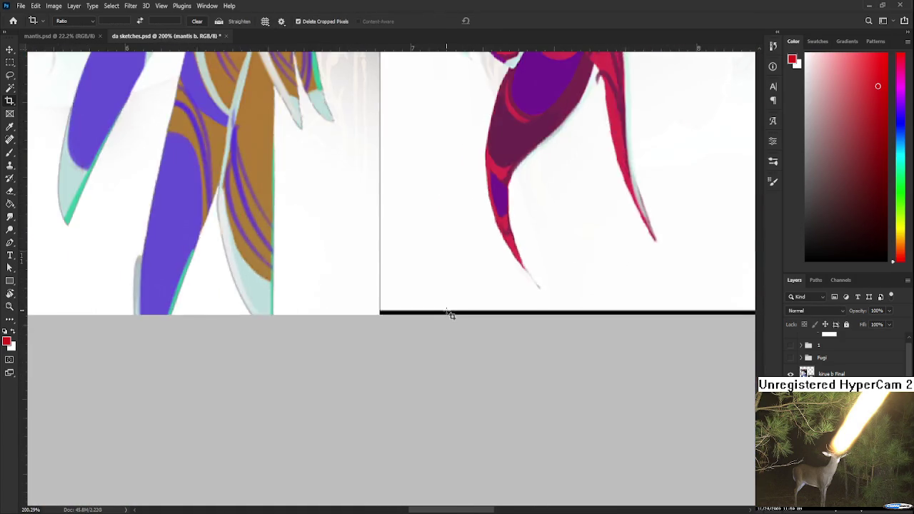
pyautogui.scroll(-2, 450, 312)
pyautogui.scroll(-2, 450, 312)
pyautogui.scroll(-2, 449, 314)
pyautogui.scroll(-2, 449, 314)
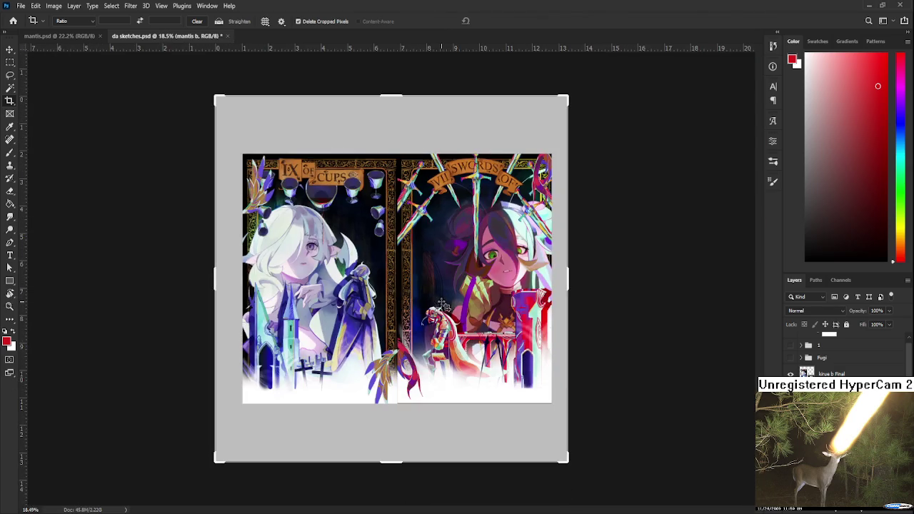
pyautogui.scroll(1, 477, 311)
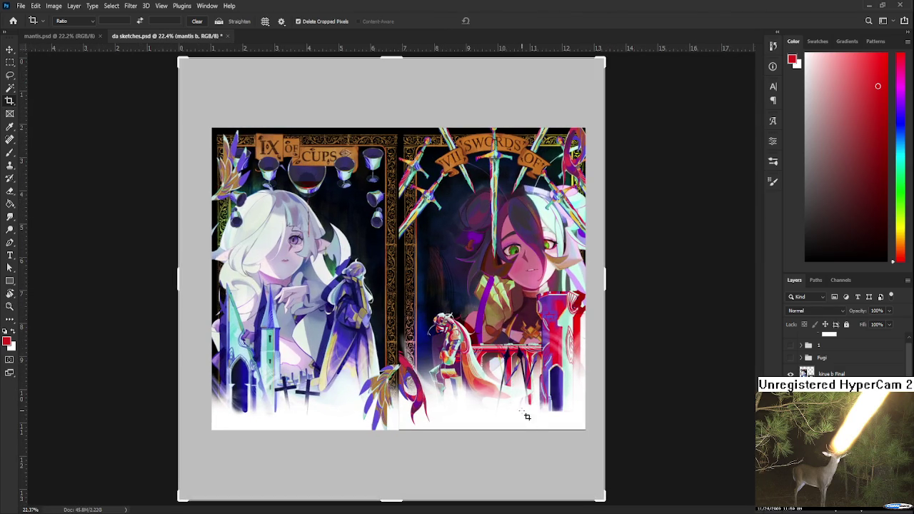
pyautogui.press('l')
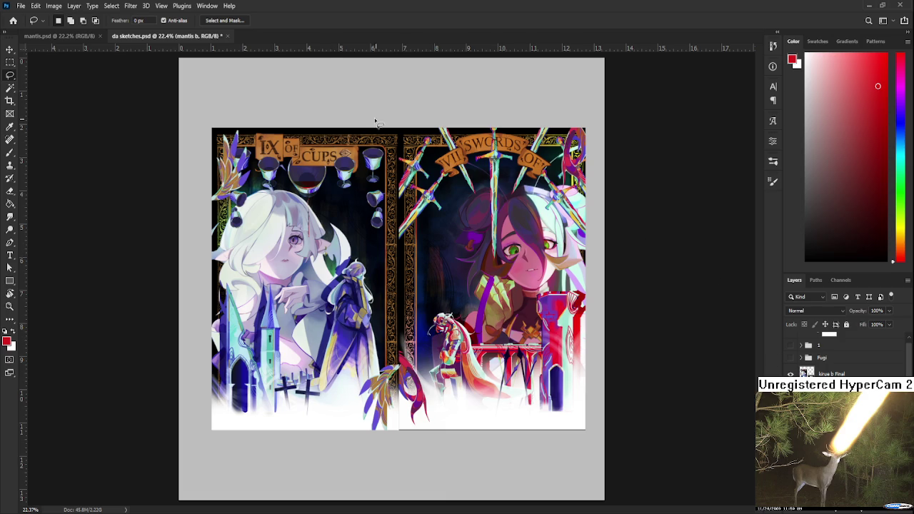
# Bring mantis.psd forward and pan to the top of the Seven of Swords card art.
pyautogui.click(91, 36)
pyautogui.scroll(2, 428, 428)
pyautogui.scroll(2, 457, 434)
pyautogui.scroll(2, 341, 444)
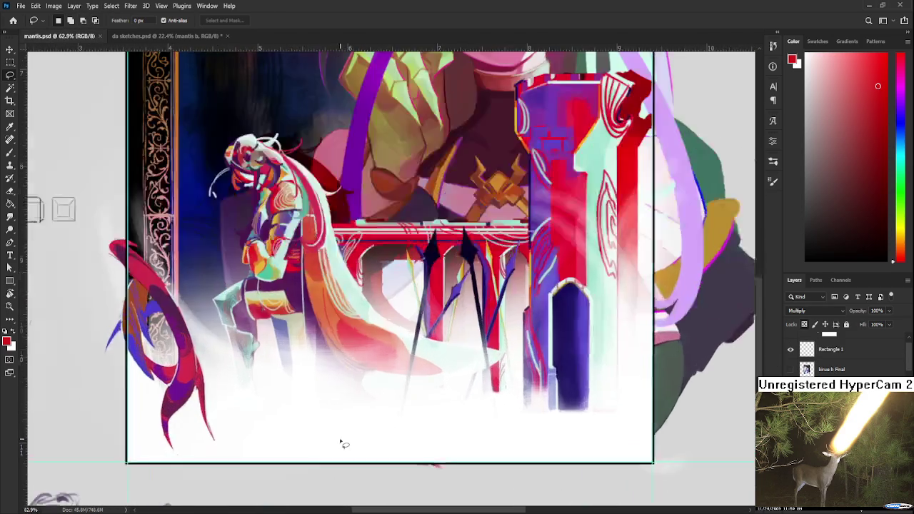
pyautogui.scroll(2, 341, 444)
pyautogui.scroll(-1, 514, 321)
pyautogui.scroll(-2, 598, 353)
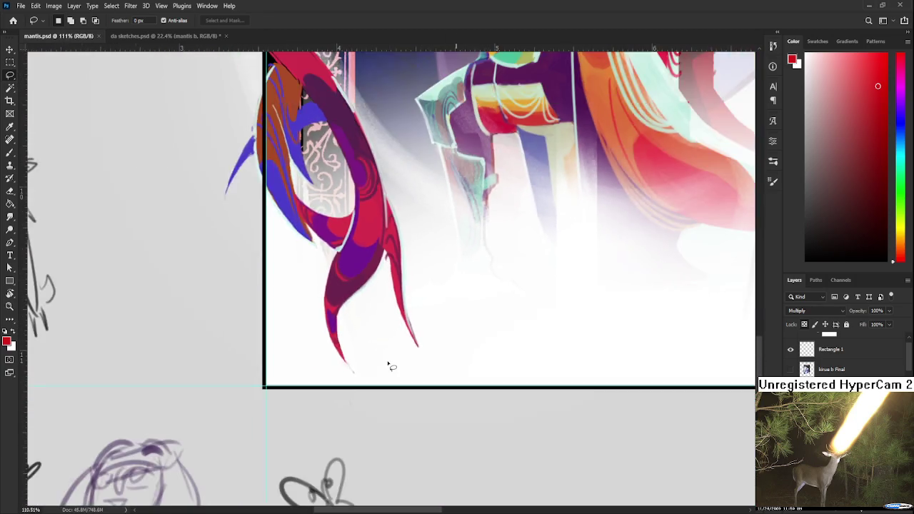
pyautogui.scroll(-2, 387, 364)
pyautogui.scroll(-2, 387, 364)
pyautogui.scroll(-1, 387, 364)
pyautogui.scroll(-1, 387, 364)
pyautogui.moveTo(373, 236); pyautogui.dragTo(306, 402)
# Draw a crop box around the Seven of Swords card, extending it to the card's bottom edge.
pyautogui.click(10, 100)
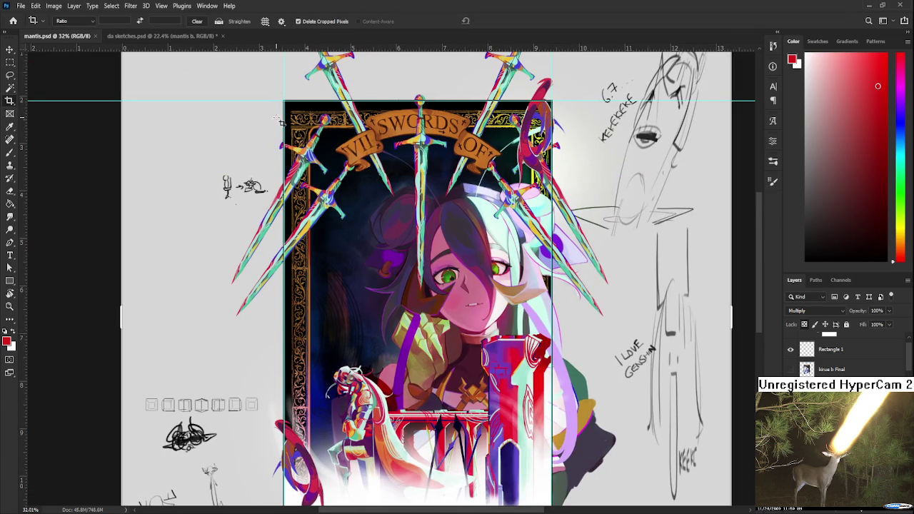
pyautogui.moveTo(290, 105); pyautogui.dragTo(557, 465)
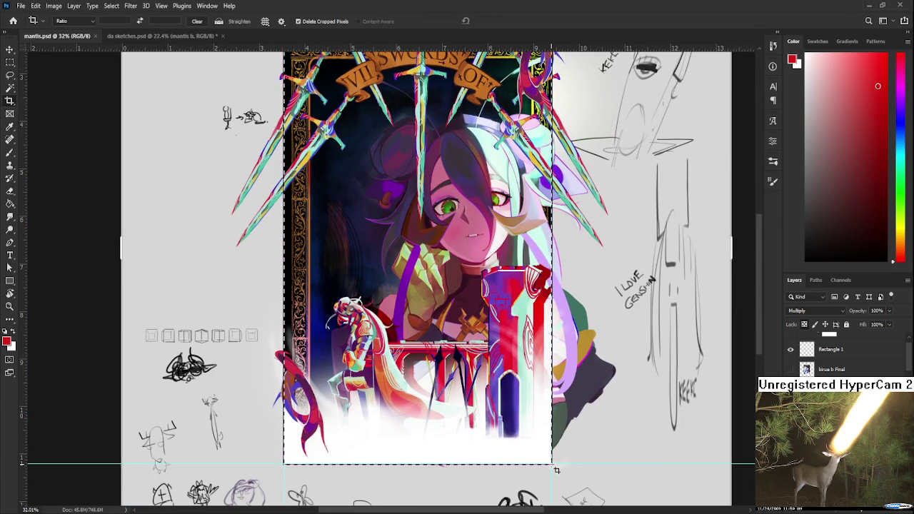
pyautogui.moveTo(556, 466); pyautogui.dragTo(556, 469)
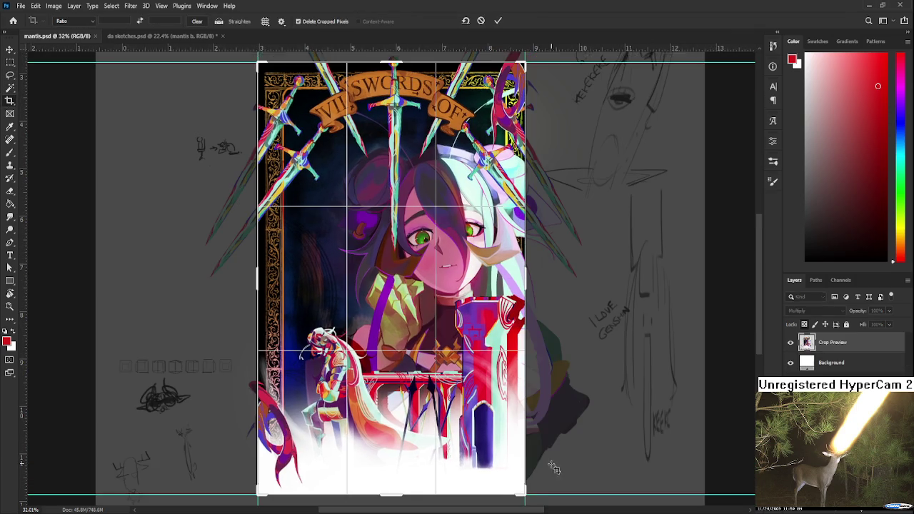
pyautogui.scroll(2, 503, 462)
pyautogui.scroll(2, 507, 467)
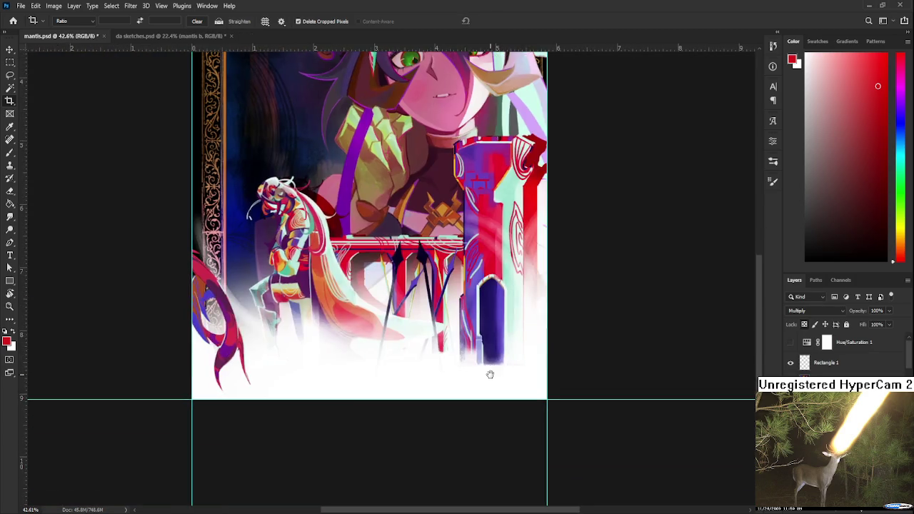
pyautogui.scroll(2, 357, 422)
pyautogui.scroll(2, 333, 396)
pyautogui.scroll(2, 321, 378)
pyautogui.moveTo(321, 378)
pyautogui.mouseDown()
pyautogui.moveTo(667, 404)
pyautogui.moveTo(319, 308)
pyautogui.moveTo(346, 316)
pyautogui.mouseUp()
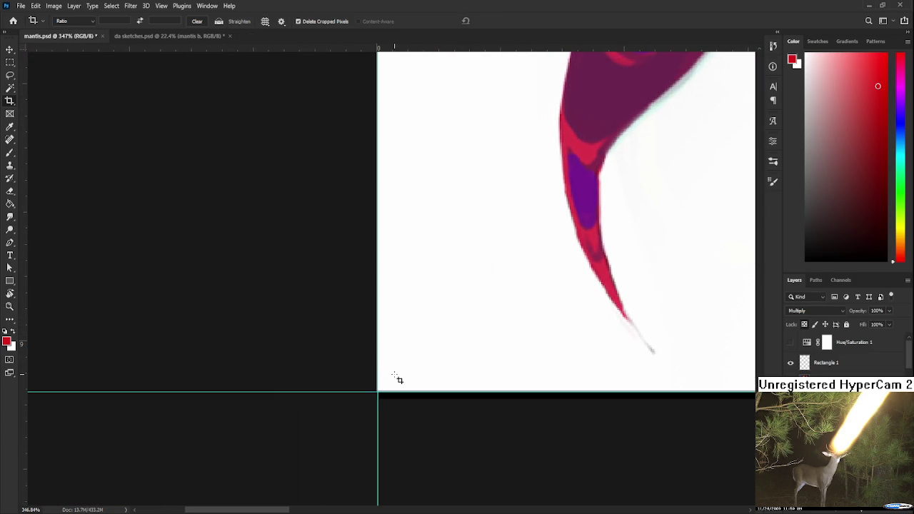
pyautogui.scroll(-1, 400, 377)
pyautogui.scroll(-1, 399, 377)
pyautogui.scroll(-1, 402, 373)
pyautogui.scroll(-2, 443, 398)
pyautogui.hscroll(5, 429, 394)
pyautogui.scroll(-2, 425, 379)
pyautogui.scroll(-2, 424, 379)
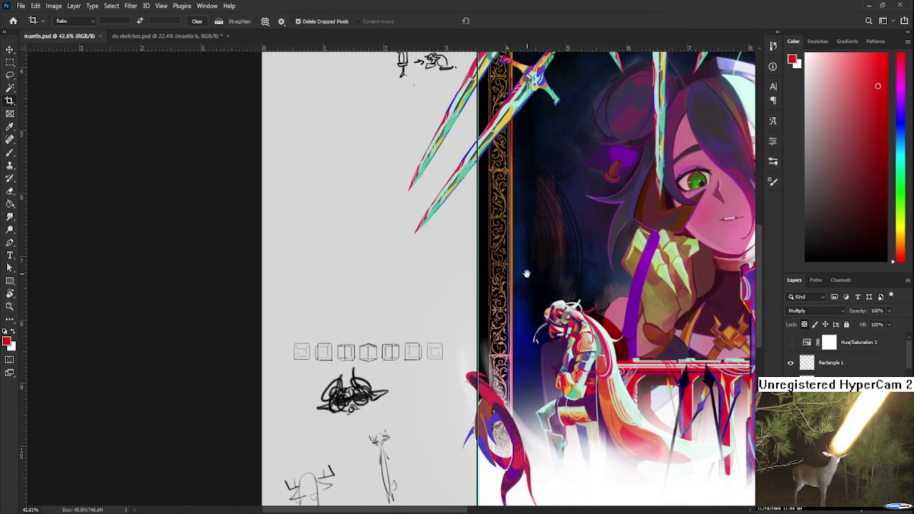
pyautogui.scroll(3, 386, 300)
pyautogui.hscroll(3, 385, 300)
pyautogui.scroll(2, 343, 200)
# Start a fresh crop at the card's top-left corner, then cancel the unfinished crop.
pyautogui.moveTo(330, 171)
pyautogui.mouseDown()
pyautogui.moveTo(344, 223)
pyautogui.moveTo(336, 212)
pyautogui.mouseUp()
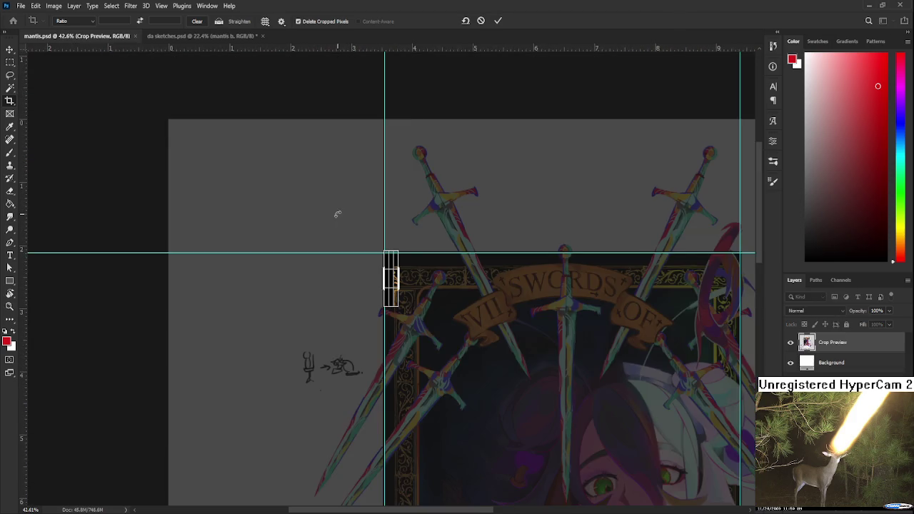
pyautogui.scroll(-2, 337, 212)
pyautogui.scroll(2, 321, 228)
pyautogui.scroll(2, 315, 241)
pyautogui.scroll(2, 315, 242)
pyautogui.hscroll(-1, 308, 203)
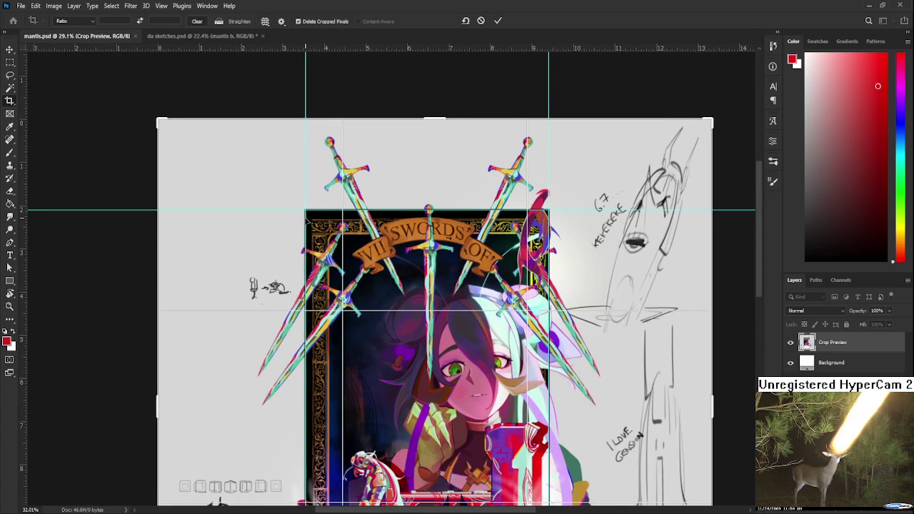
pyautogui.click(11, 64)
# Crop mantis.psd tightly to the Seven of Swords card and save it.
pyautogui.click(10, 102)
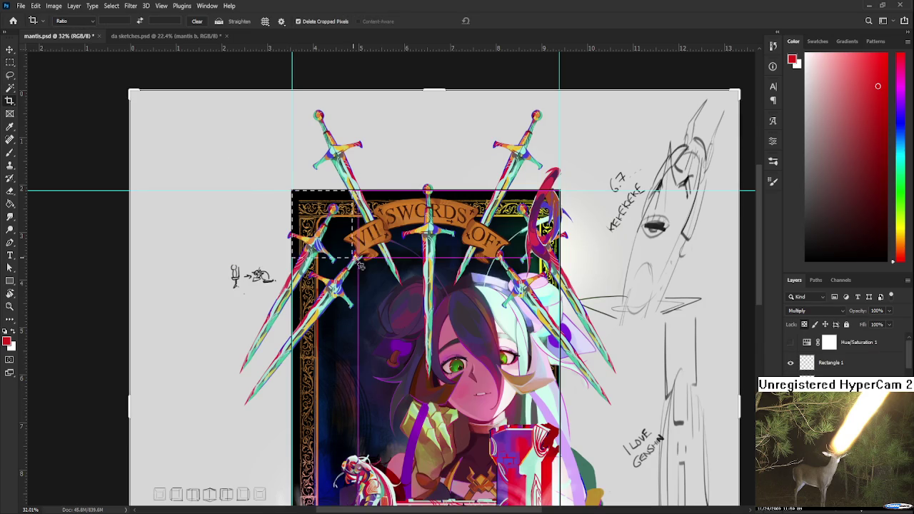
pyautogui.scroll(-1, 299, 196)
pyautogui.scroll(-4, 299, 196)
pyautogui.scroll(-3, 298, 196)
pyautogui.moveTo(560, 437); pyautogui.dragTo(564, 443)
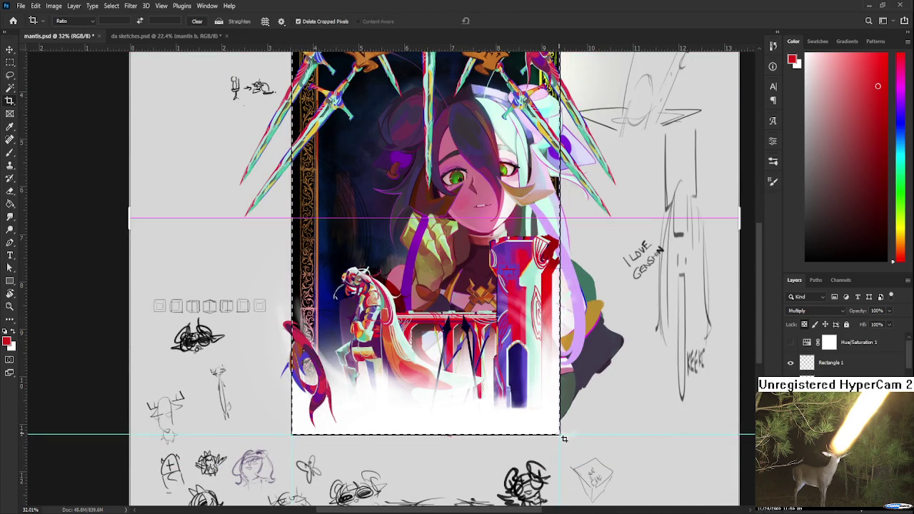
pyautogui.click(563, 435)
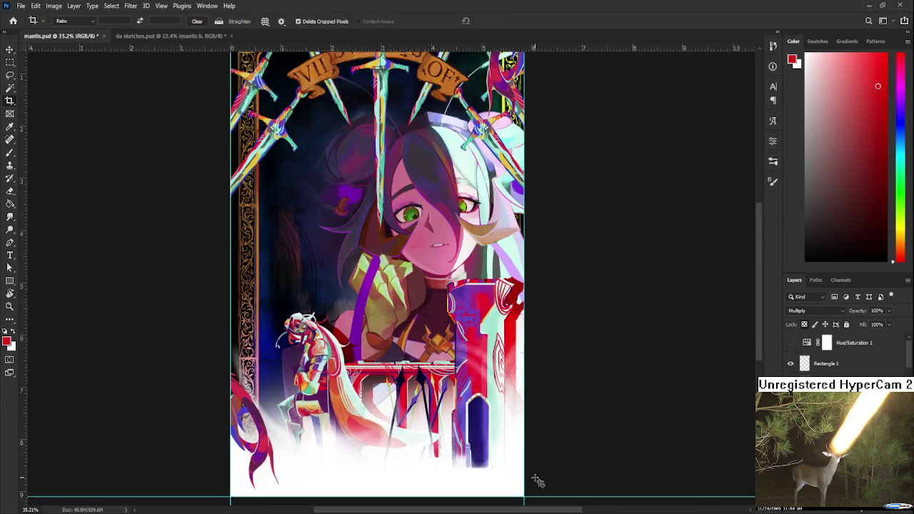
pyautogui.press('Return')
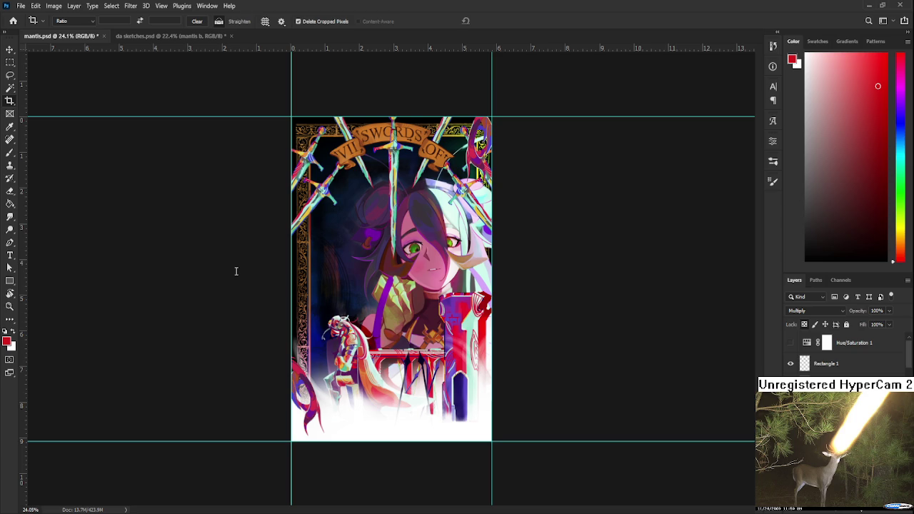
pyautogui.hotkey('ctrl', 's')
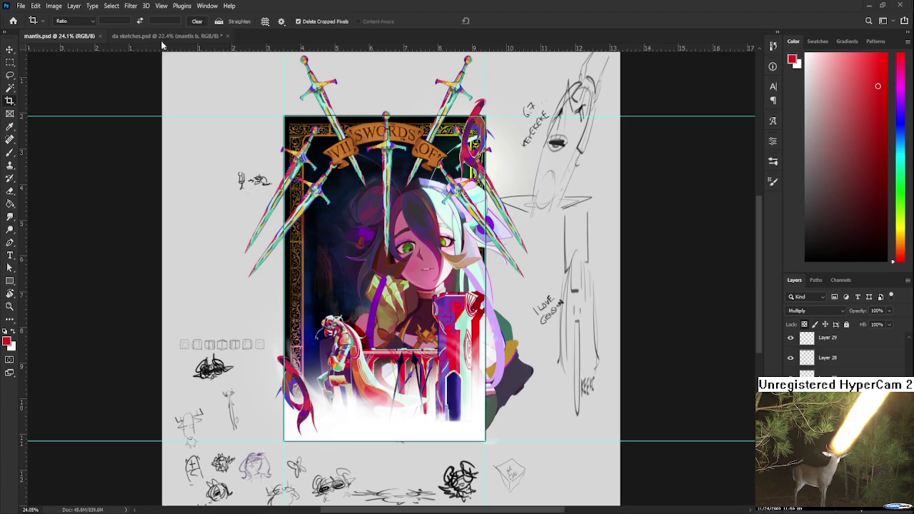
# Paste the Seven of Swords card into da sketches.psd and move it over the right half.
pyautogui.click(166, 35)
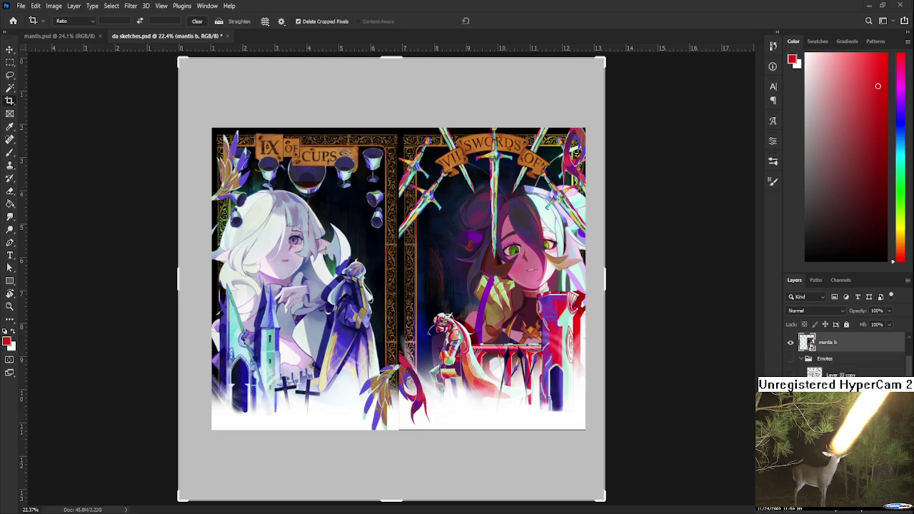
pyautogui.hotkey('ctrl', 'v')
pyautogui.hotkey('ctrl', 't')
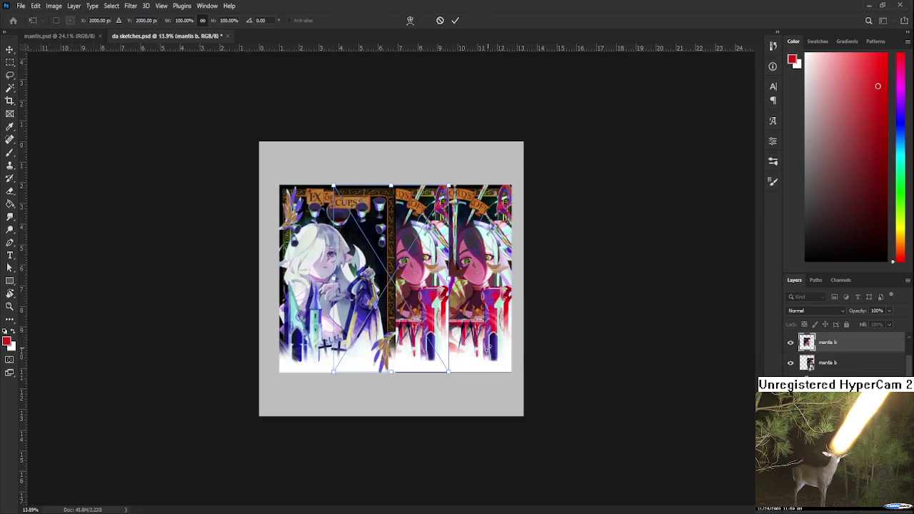
pyautogui.moveTo(443, 334); pyautogui.dragTo(487, 333)
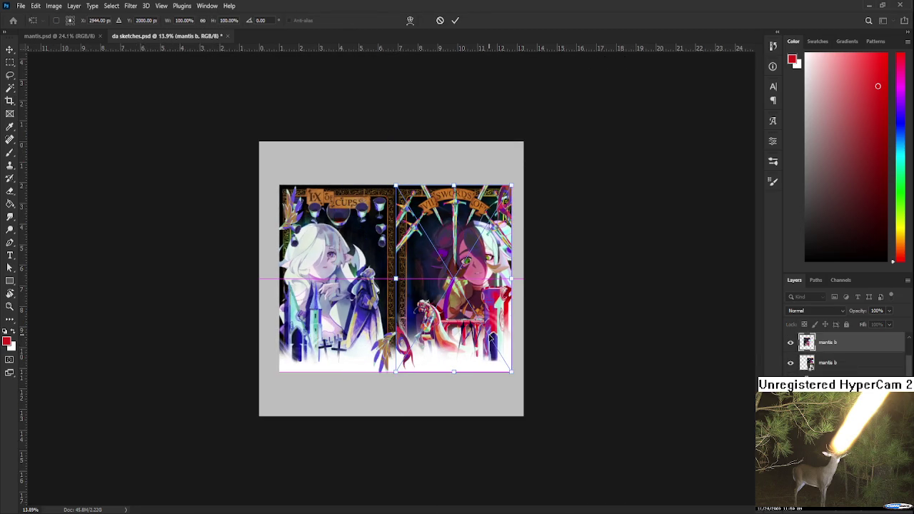
pyautogui.press('Return')
# Fit the whole canvas in view and delete the extra mantis layer.
pyautogui.press('c')
pyautogui.hotkey('ctrl', '0')
pyautogui.scroll(1, 483, 386)
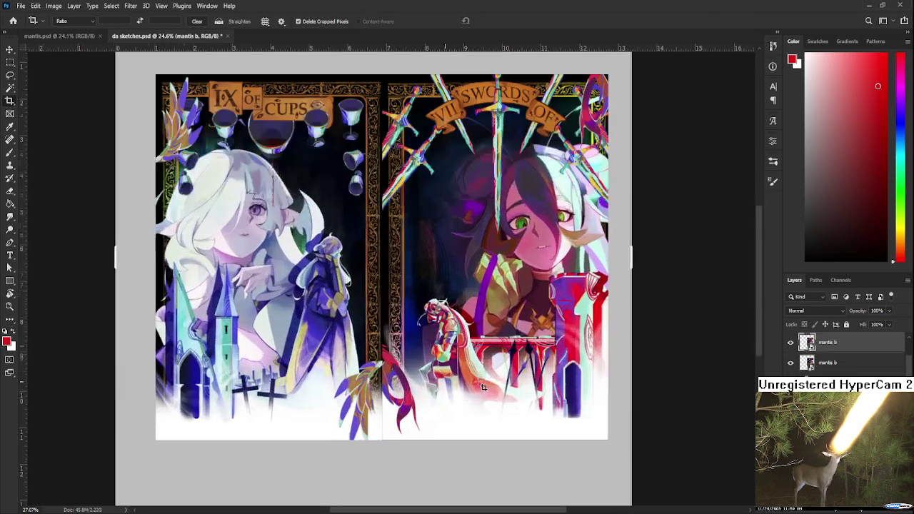
pyautogui.click(828, 362)
pyautogui.press('Delete')
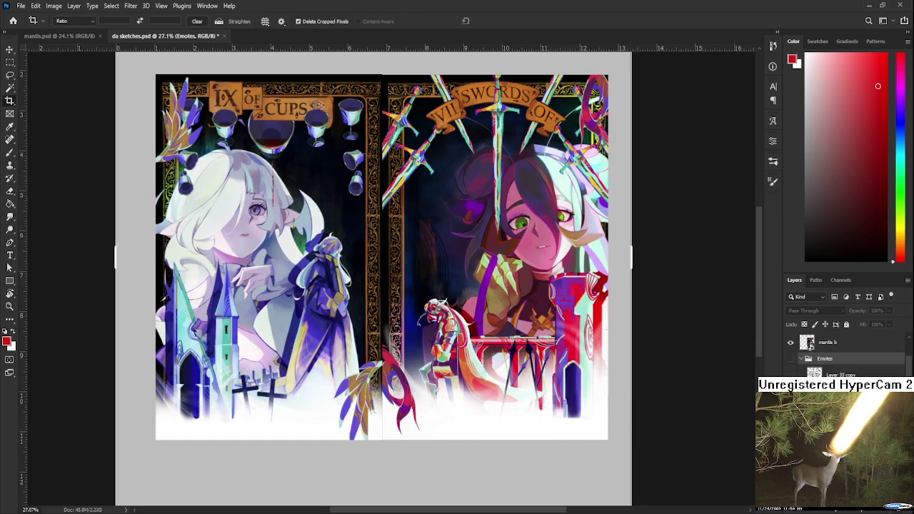
pyautogui.scroll(2, 461, 436)
pyautogui.scroll(3, 450, 450)
pyautogui.scroll(2, 447, 471)
pyautogui.scroll(3, 406, 434)
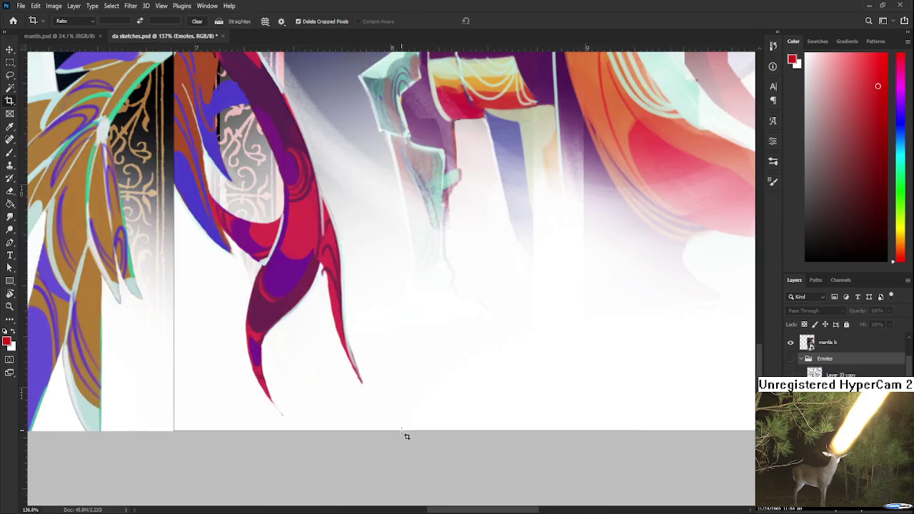
pyautogui.scroll(2, 406, 435)
pyautogui.scroll(2, 406, 435)
pyautogui.scroll(1, 280, 467)
pyautogui.scroll(1, 222, 412)
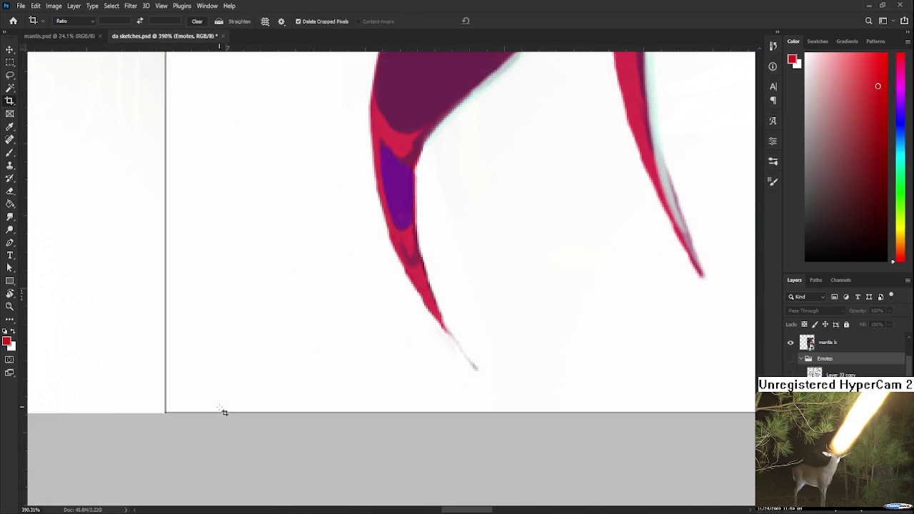
pyautogui.scroll(-3, 214, 416)
pyautogui.scroll(-3, 220, 407)
pyautogui.scroll(-3, 220, 407)
pyautogui.scroll(-2, 220, 407)
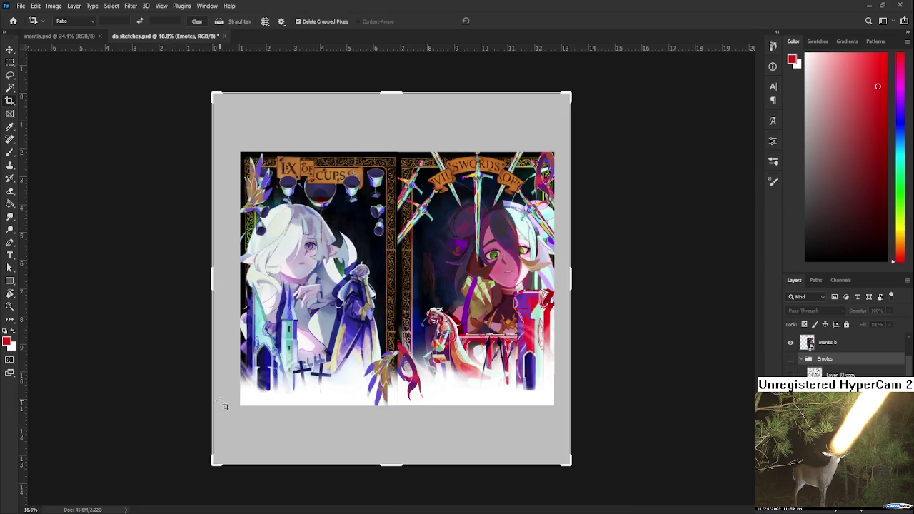
pyautogui.scroll(2, 415, 374)
pyautogui.scroll(1, 842, 354)
# Nudge the top card onto the centre guide so both cards meet side by side.
pyautogui.click(829, 363)
pyautogui.hotkey('ctrl', 't')
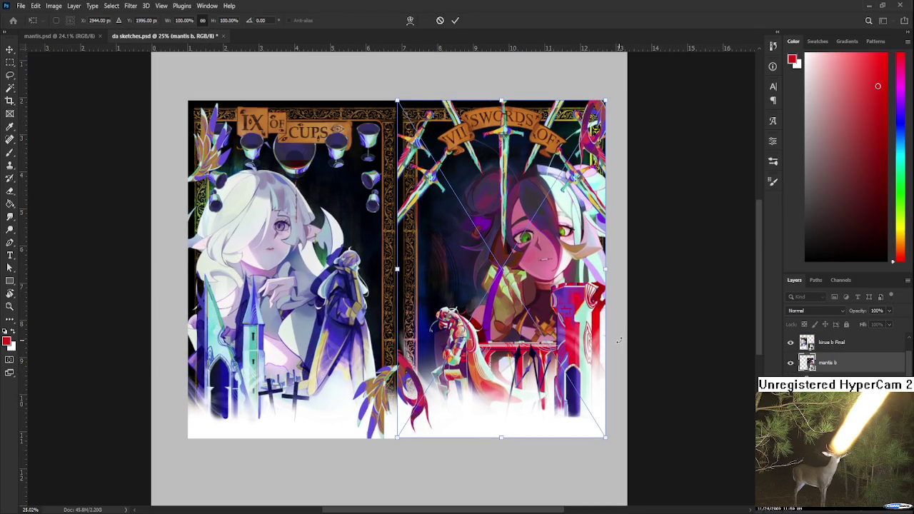
pyautogui.press('Return')
pyautogui.press('c')
pyautogui.scroll(-1, 514, 424)
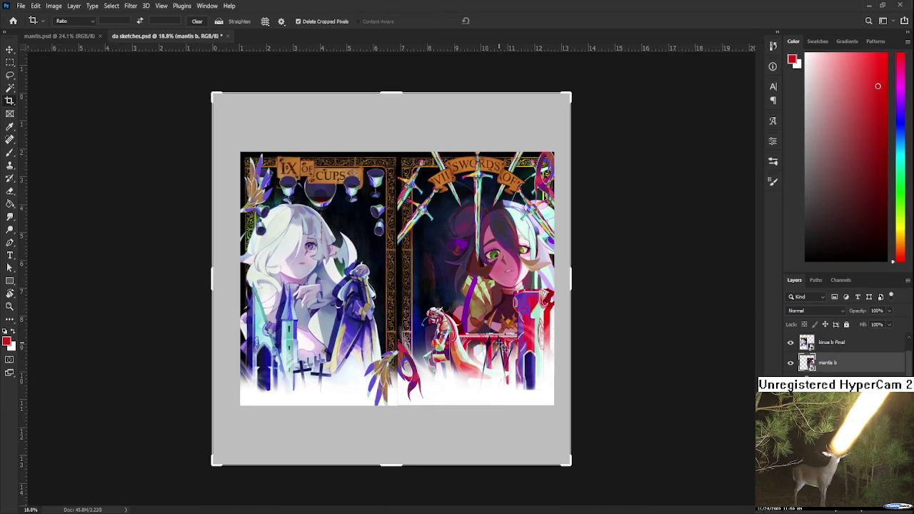
pyautogui.click(10, 49)
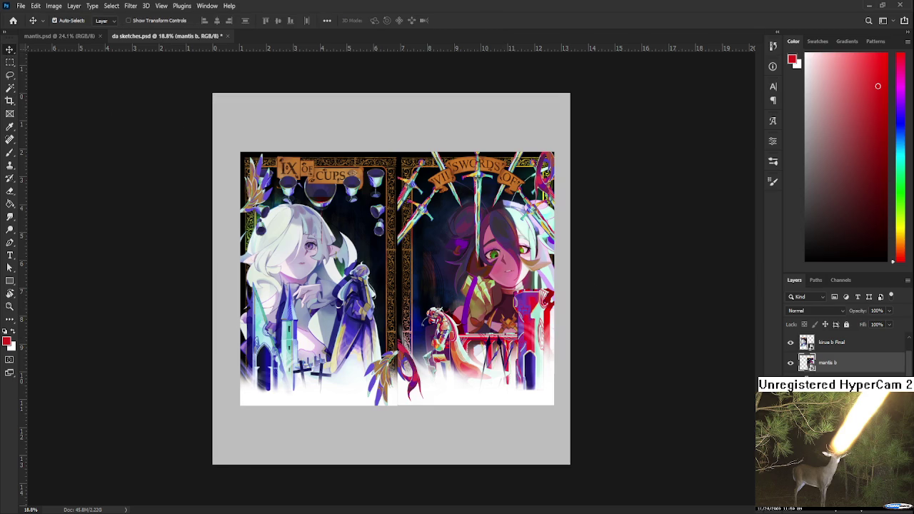
pyautogui.click(827, 352)
pyautogui.hotkey('ctrl', 't')
pyautogui.moveTo(506, 347); pyautogui.dragTo(501, 347)
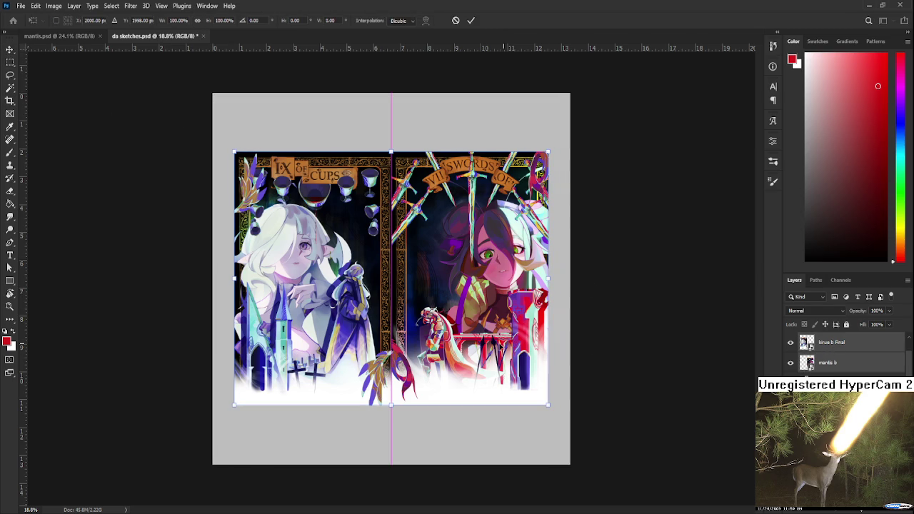
pyautogui.press('Return')
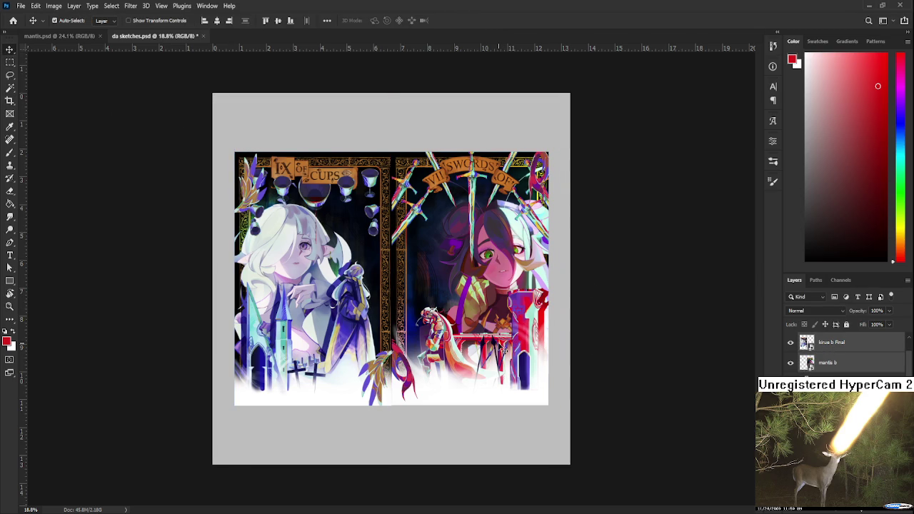
pyautogui.hotkey('ctrl', '+')
pyautogui.scroll(-1, 450, 419)
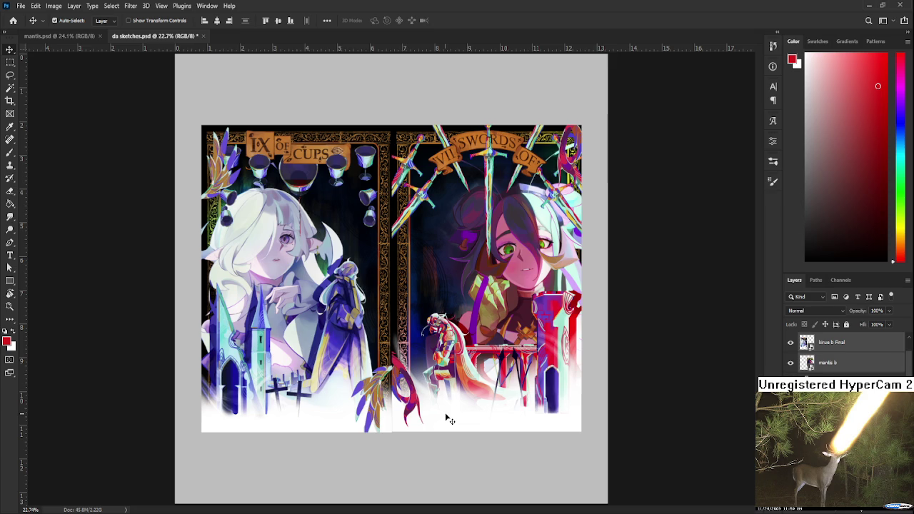
# Zoom in and out across the two-card composite, then bring mantis.psd to the front.
pyautogui.keyDown('alt'); pyautogui.scroll(2, 464, 357); pyautogui.keyUp('alt')
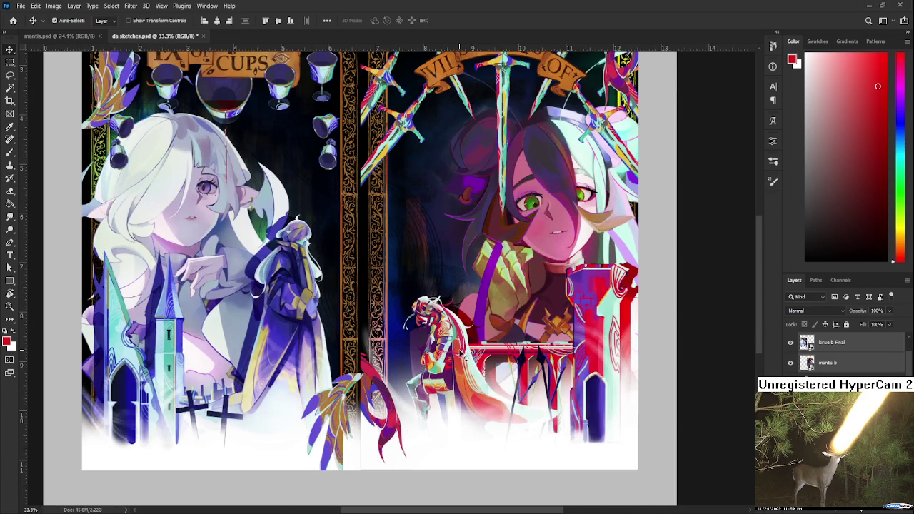
pyautogui.keyDown('alt'); pyautogui.scroll(-1, 464, 356); pyautogui.keyUp('alt')
pyautogui.keyDown('alt'); pyautogui.scroll(-1, 464, 356); pyautogui.keyUp('alt')
pyautogui.keyDown('alt'); pyautogui.scroll(-1, 464, 356); pyautogui.keyUp('alt')
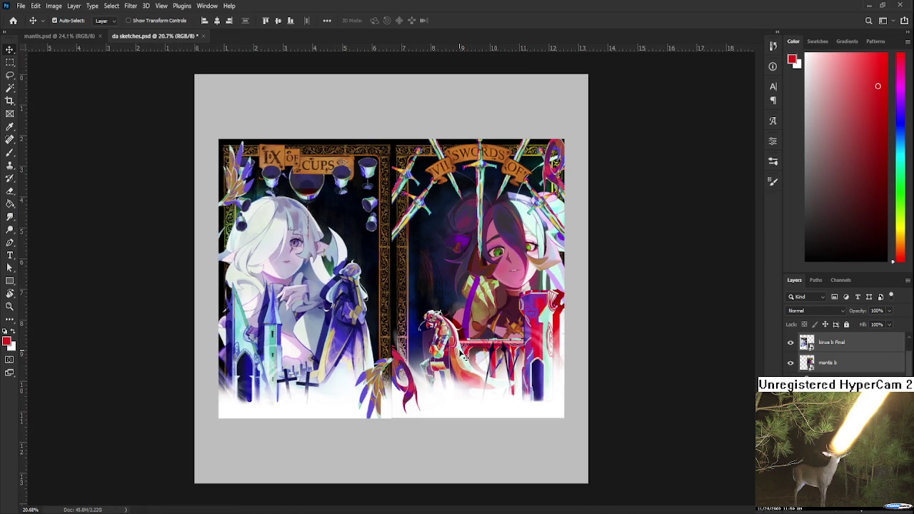
pyautogui.keyDown('alt'); pyautogui.scroll(-1, 464, 356); pyautogui.keyUp('alt')
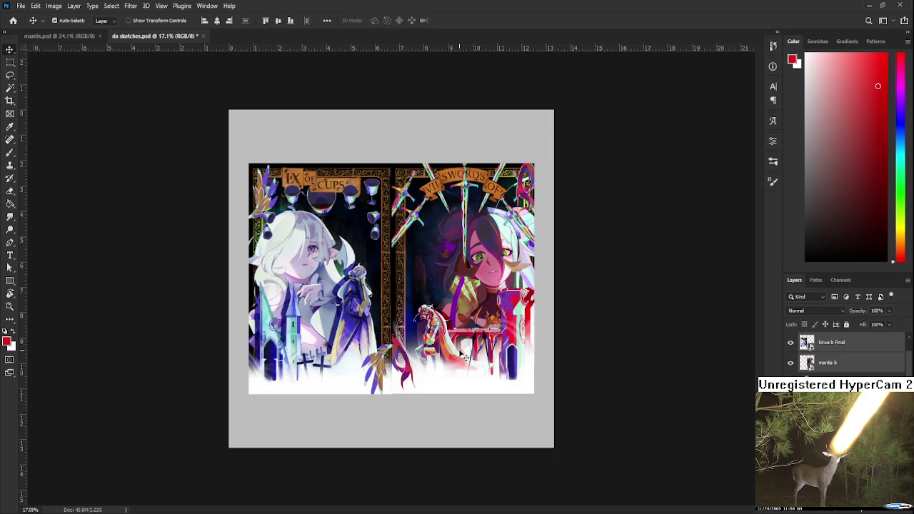
pyautogui.keyDown('alt'); pyautogui.scroll(2, 460, 200); pyautogui.keyUp('alt')
pyautogui.keyDown('alt'); pyautogui.scroll(2, 461, 200); pyautogui.keyUp('alt')
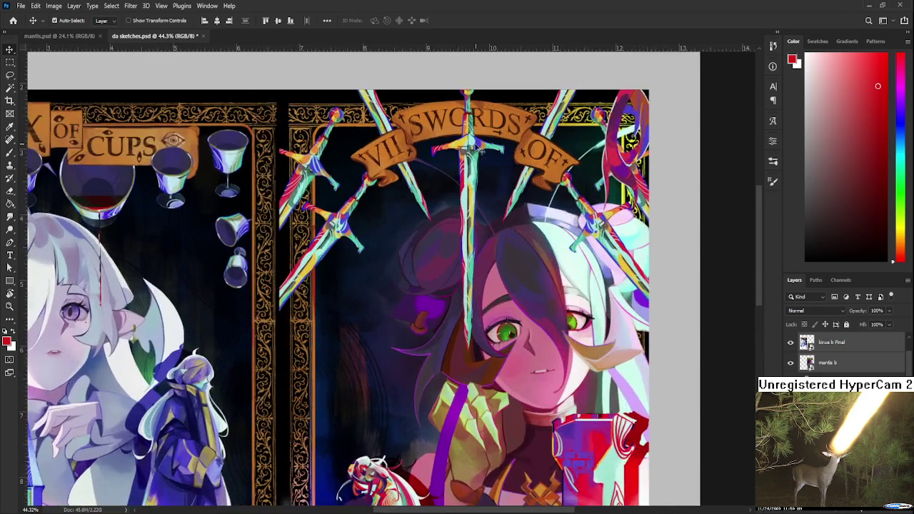
pyautogui.keyDown('alt'); pyautogui.scroll(1, 461, 200); pyautogui.keyUp('alt')
pyautogui.keyDown('alt'); pyautogui.scroll(2, 461, 200); pyautogui.keyUp('alt')
pyautogui.keyDown('alt'); pyautogui.scroll(-2, 538, 246); pyautogui.keyUp('alt')
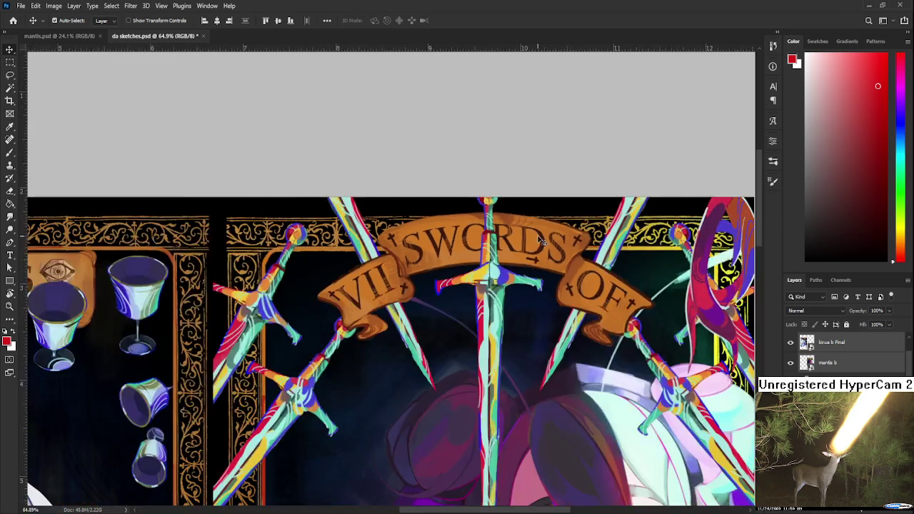
pyautogui.keyDown('alt'); pyautogui.scroll(-2, 538, 246); pyautogui.keyUp('alt')
pyautogui.keyDown('alt'); pyautogui.scroll(-1, 538, 247); pyautogui.keyUp('alt')
pyautogui.click(87, 36)
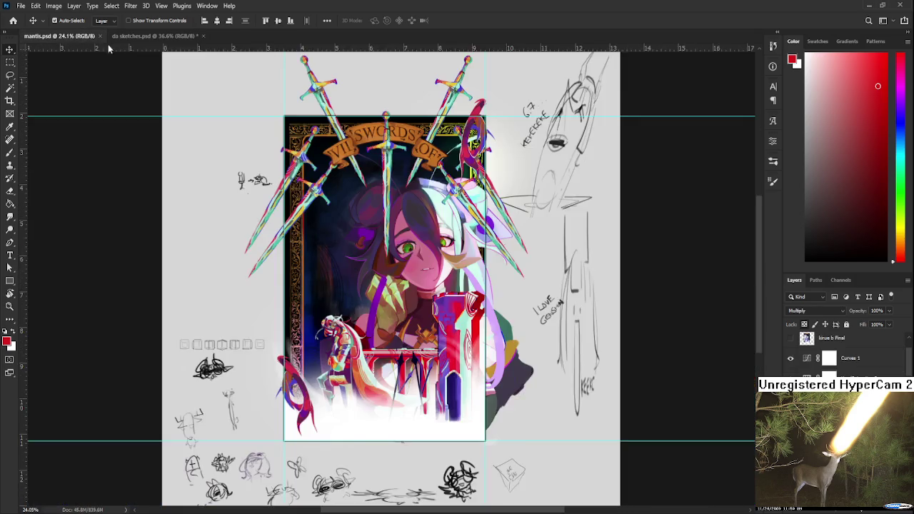
# Paint a lighter stroke along the banner's top edge.
pyautogui.keyDown('alt'); pyautogui.scroll(1, 407, 126); pyautogui.keyUp('alt')
pyautogui.keyDown('alt'); pyautogui.scroll(3, 407, 127); pyautogui.keyUp('alt')
pyautogui.keyDown('alt'); pyautogui.scroll(3, 485, 186); pyautogui.keyUp('alt')
pyautogui.keyDown('alt'); pyautogui.scroll(2, 568, 251); pyautogui.keyUp('alt')
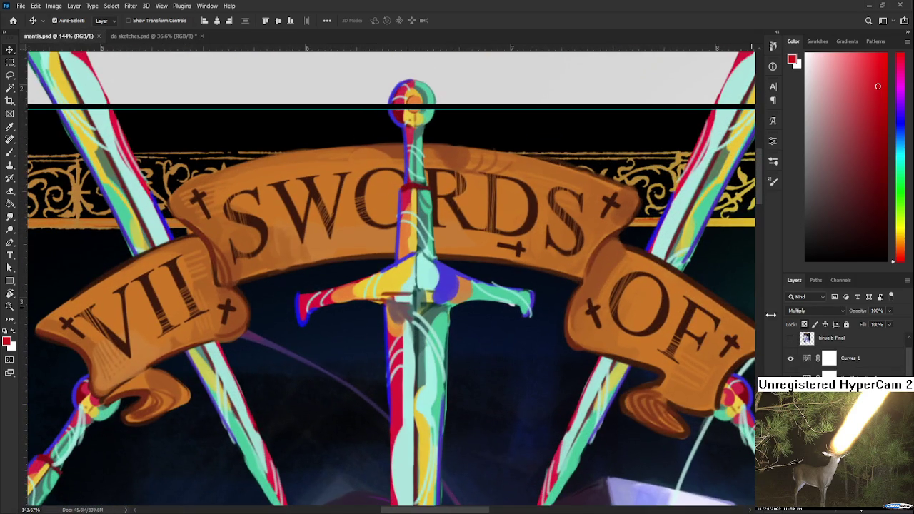
pyautogui.scroll(2, 843, 350)
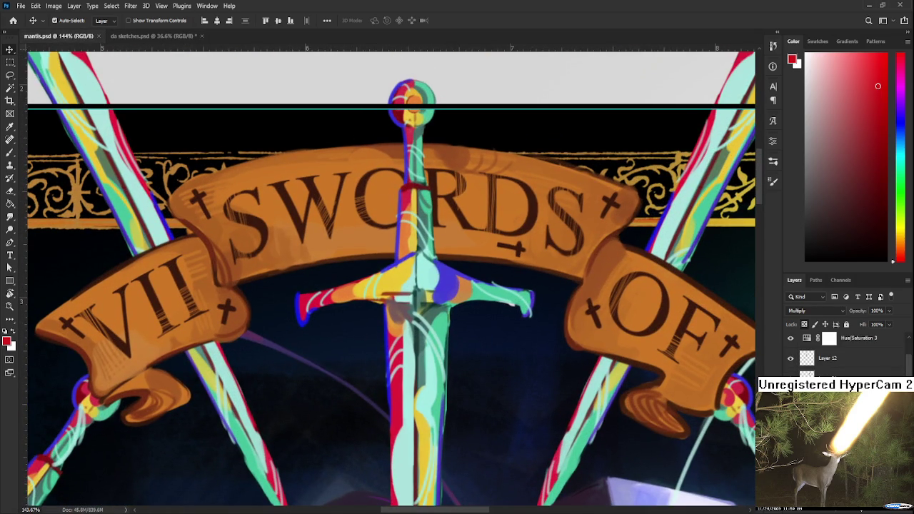
pyautogui.keyDown('alt'); pyautogui.scroll(-1, 500, 200); pyautogui.keyUp('alt')
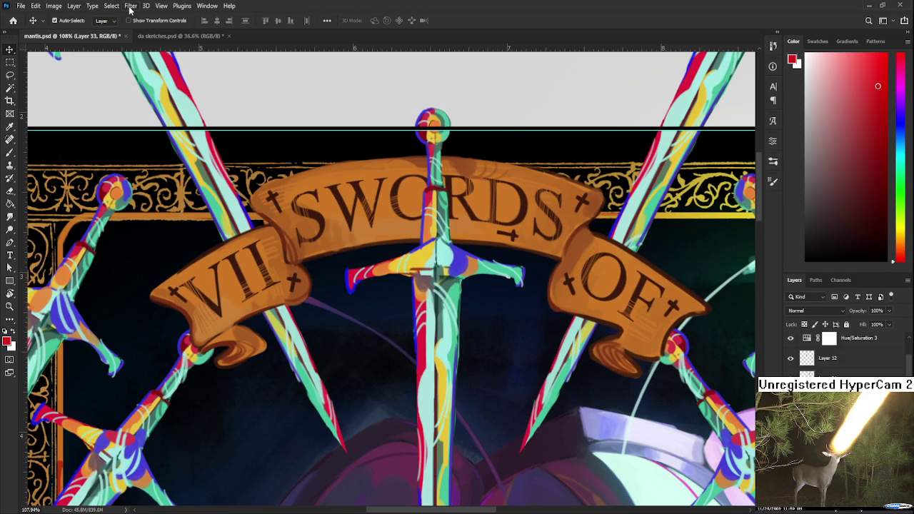
pyautogui.hotkey('ctrl', 'f')
pyautogui.moveTo(296, 173); pyautogui.dragTo(553, 180)
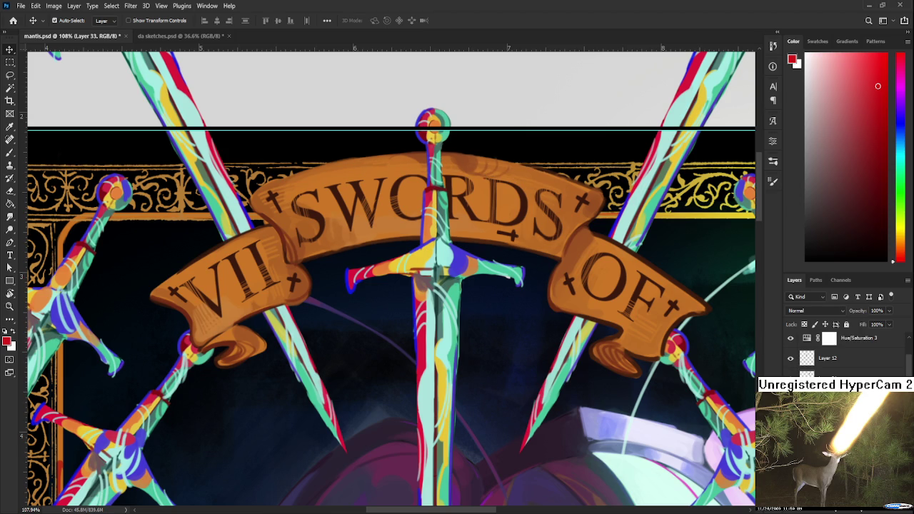
# Save the mantis document.
pyautogui.scroll(-5, 571, 223)
pyautogui.hotkey('ctrl', 's')
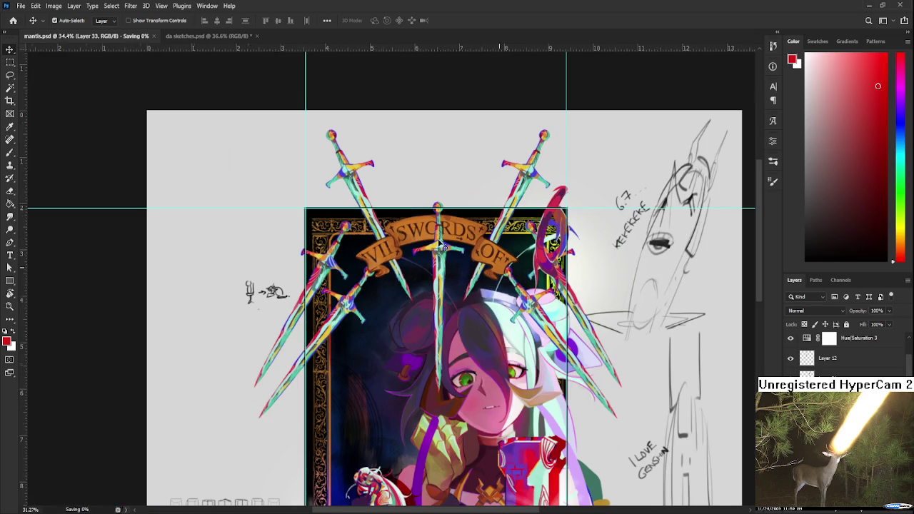
pyautogui.scroll(-2, 441, 244)
pyautogui.scroll(1, 446, 267)
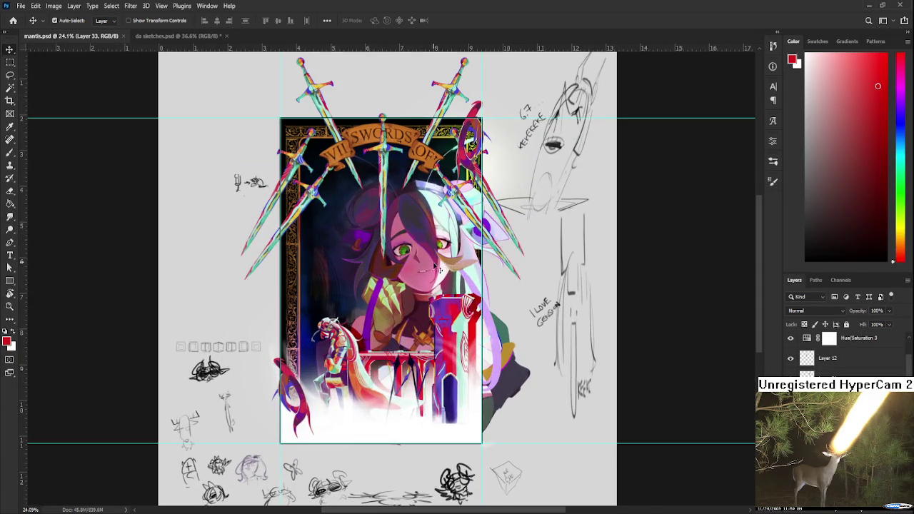
# Show the Nine of Cups card layer in place of the Seven of Swords card.
pyautogui.press('l')
pyautogui.scroll(-1, 510, 287)
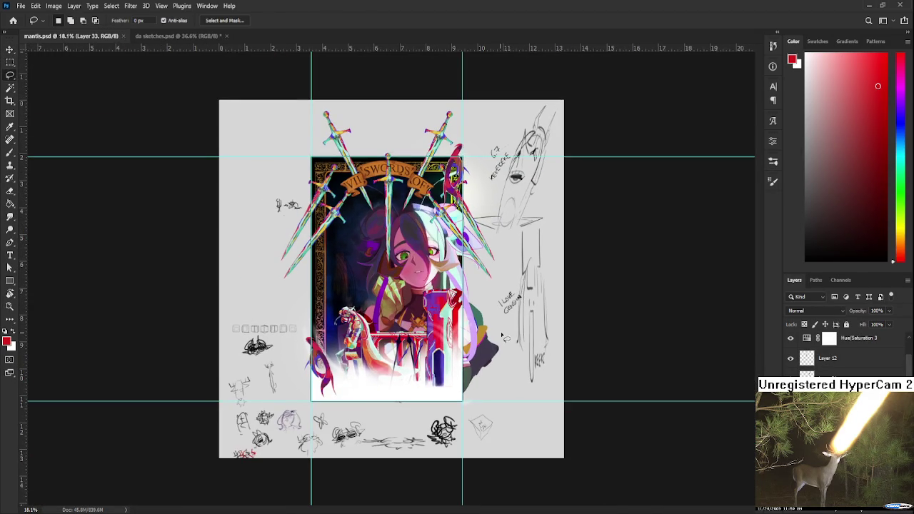
pyautogui.scroll(1, 509, 310)
pyautogui.scroll(-1, 512, 308)
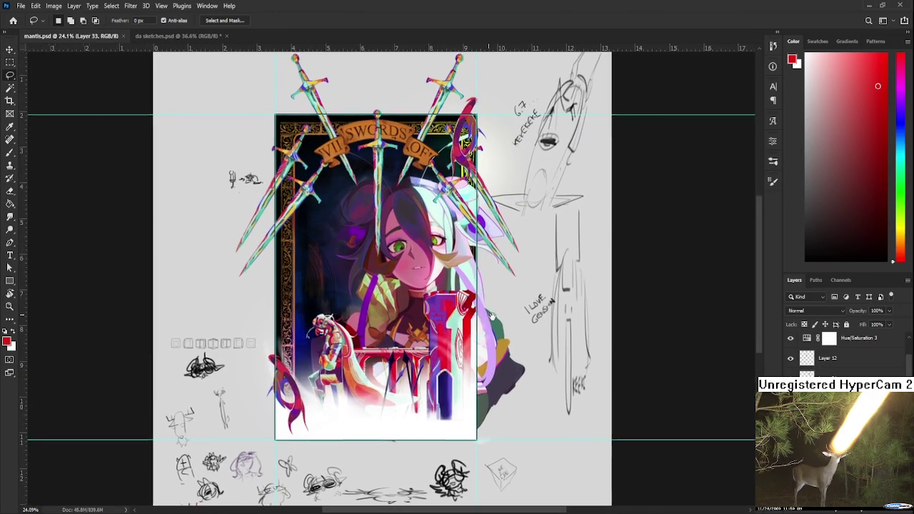
pyautogui.scroll(1, 502, 321)
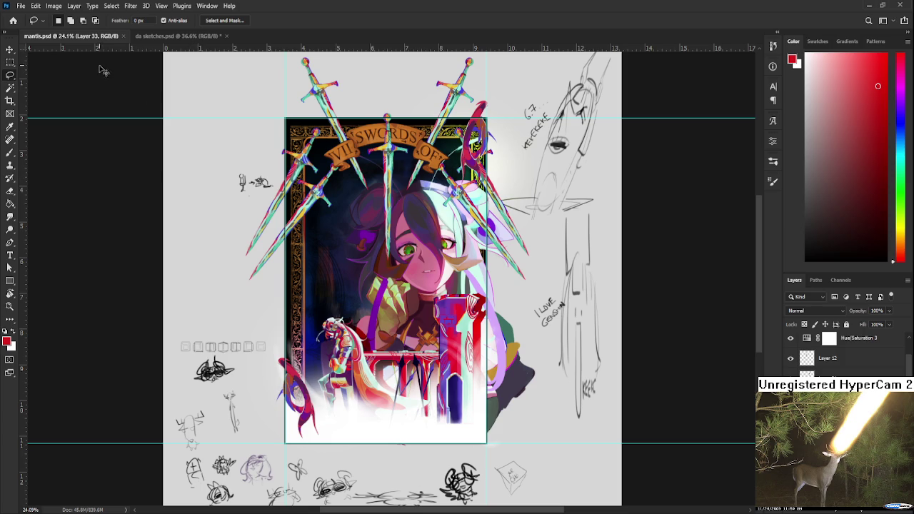
pyautogui.scroll(1, 377, 207)
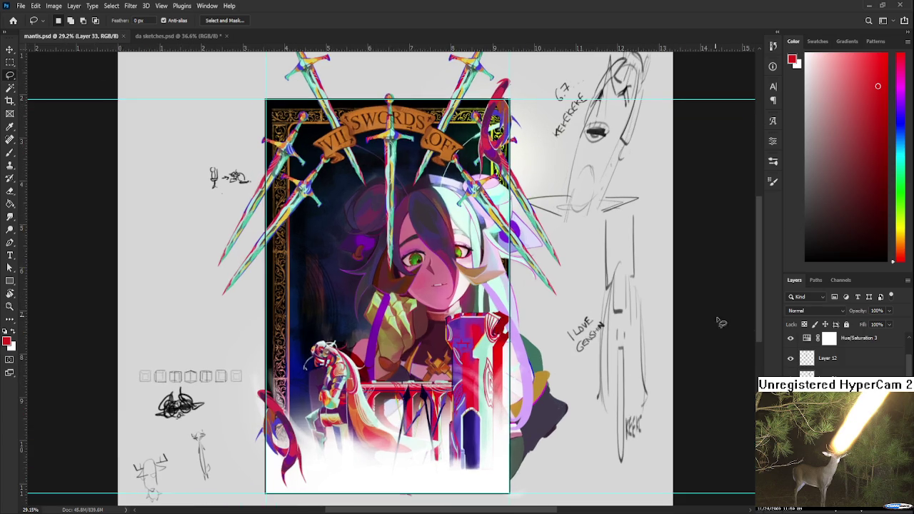
pyautogui.scroll(2, 835, 350)
pyautogui.scroll(2, 836, 350)
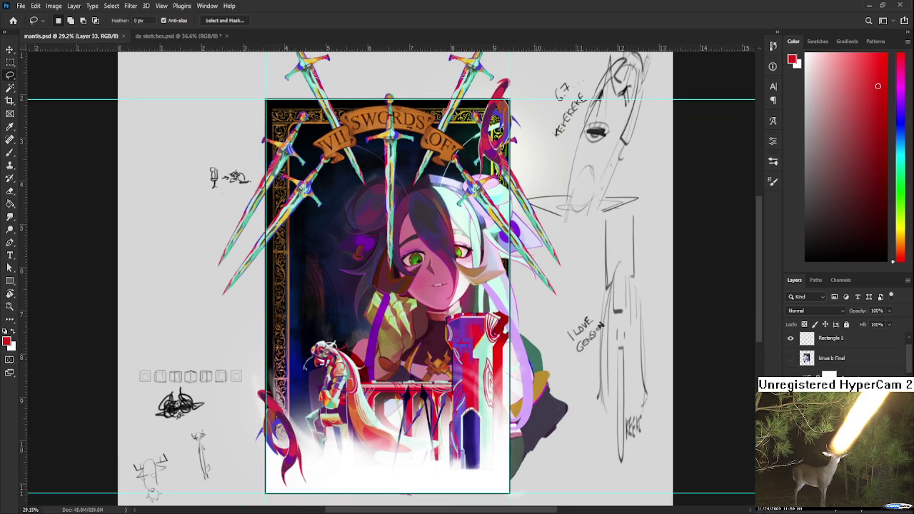
pyautogui.click(791, 364)
# Toggle between the Seven of Swords and Nine of Cups cards, hiding the Rectangle 1 frame.
pyautogui.click(791, 364)
pyautogui.click(792, 365)
pyautogui.moveTo(529, 402); pyautogui.dragTo(545, 424)
pyautogui.scroll(2, 335, 179)
pyautogui.scroll(1, 335, 178)
pyautogui.scroll(-1, 336, 179)
pyautogui.scroll(1, 806, 352)
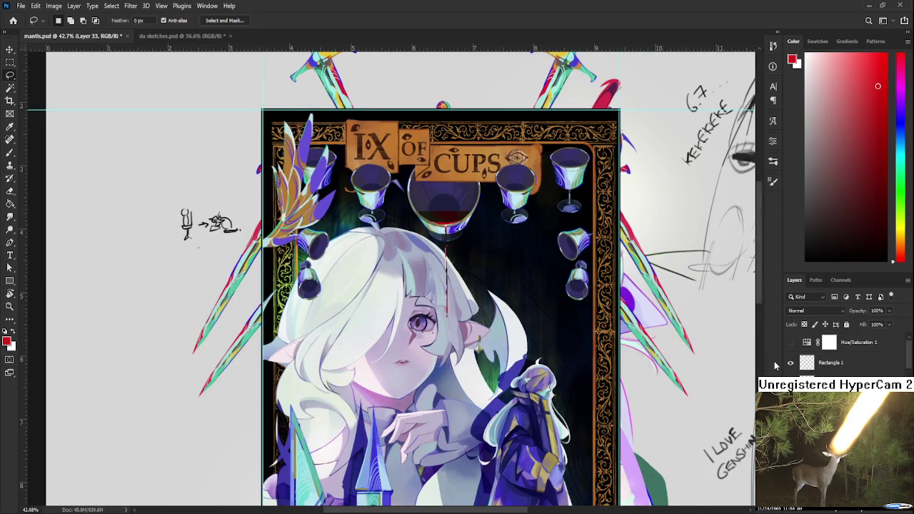
pyautogui.click(790, 363)
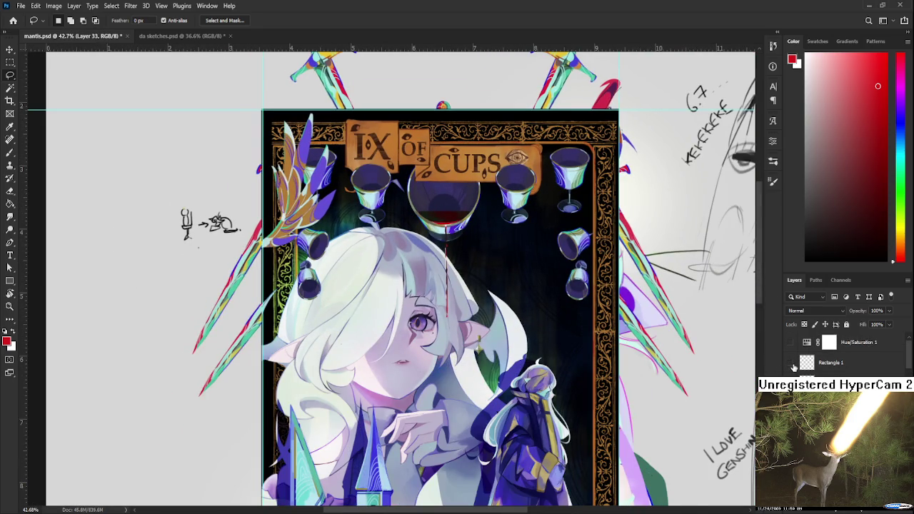
pyautogui.click(790, 363)
pyautogui.click(790, 362)
# Nudge the Nine of Cups card down and back up to align it, then commit.
pyautogui.click(829, 375)
pyautogui.hotkey('ctrl', 't')
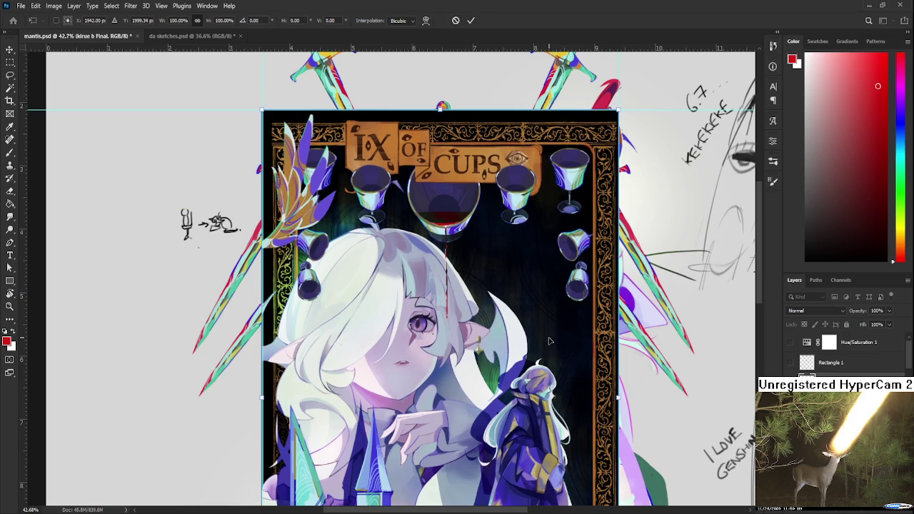
pyautogui.press('Down')
pyautogui.press('Down')
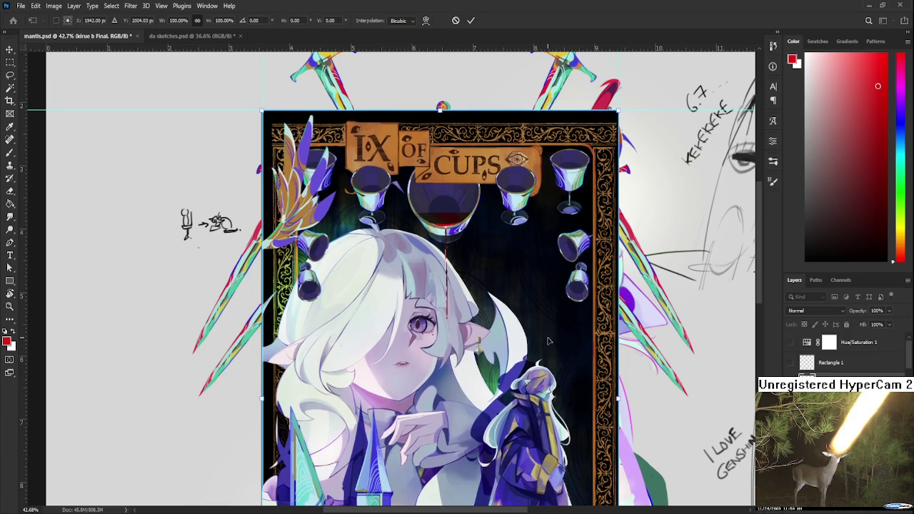
pyautogui.press('Up')
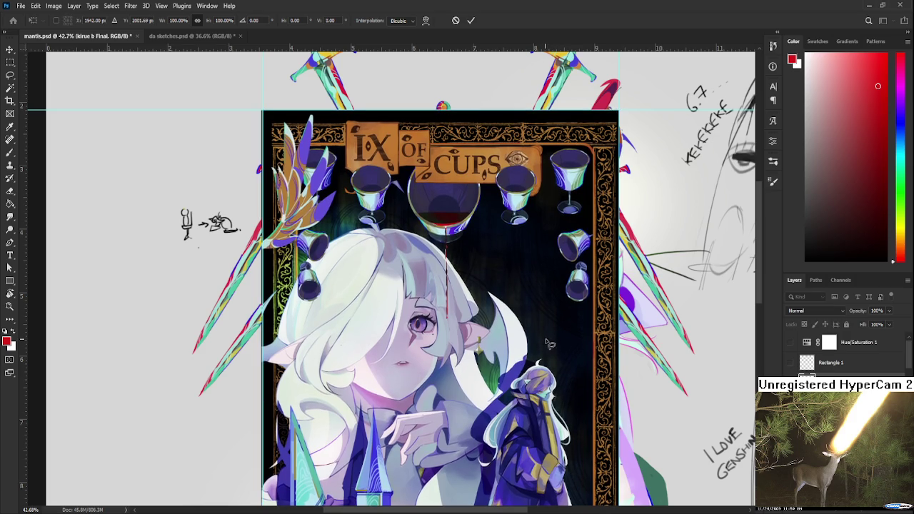
pyautogui.press('Return')
# Re-enter Free Transform on the Nine of Cups card and confirm its position.
pyautogui.scroll(-2, 546, 344)
pyautogui.scroll(-3, 542, 367)
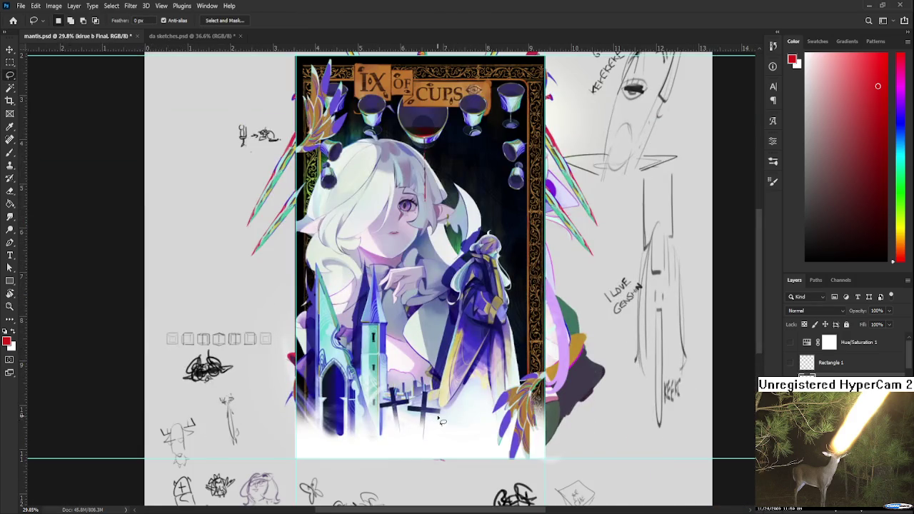
pyautogui.scroll(2, 441, 422)
pyautogui.scroll(2, 445, 434)
pyautogui.scroll(-2, 473, 362)
pyautogui.scroll(1, 428, 363)
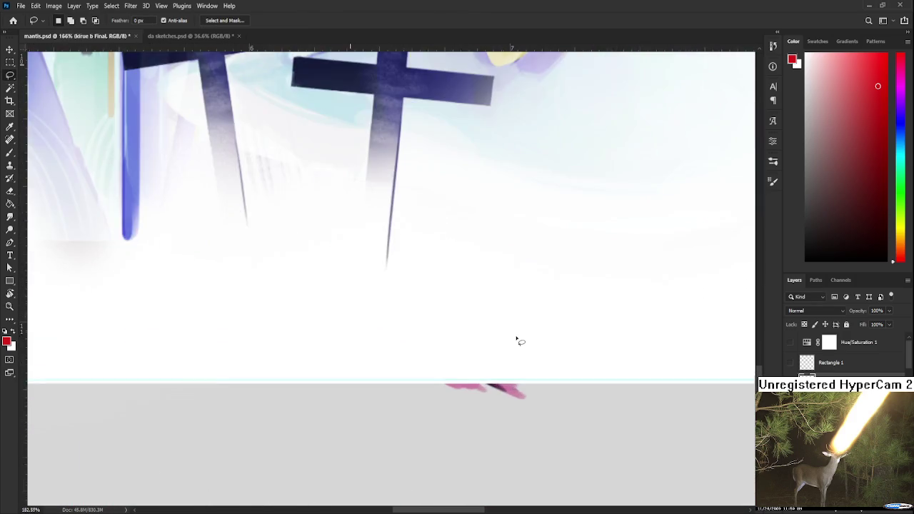
pyautogui.scroll(-2, 517, 341)
pyautogui.scroll(-1, 517, 344)
pyautogui.hotkey('ctrl', 't')
pyautogui.press('Return')
# Show the Rectangle 1 frame around the Nine of Cups card again.
pyautogui.scroll(2, 517, 348)
pyautogui.scroll(1, 520, 351)
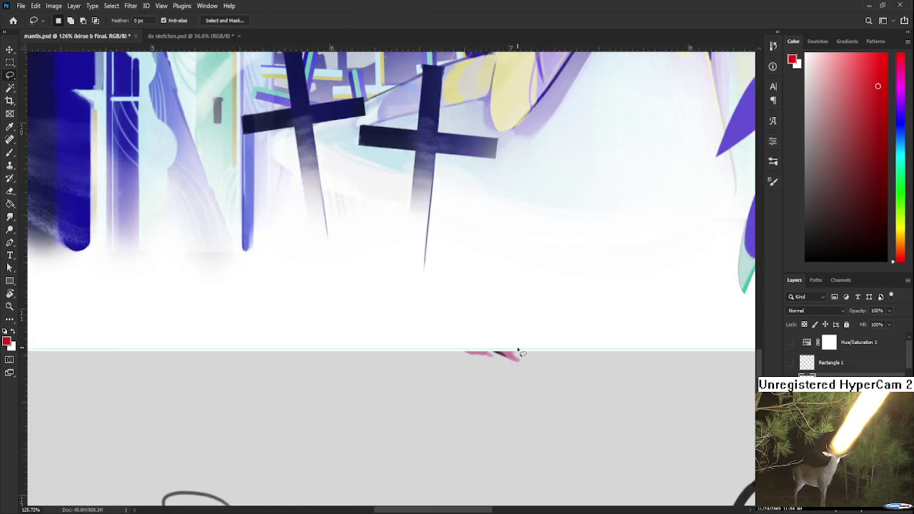
pyautogui.scroll(-2, 519, 351)
pyautogui.scroll(-2, 517, 350)
pyautogui.scroll(-1, 516, 357)
pyautogui.scroll(1, 428, 242)
pyautogui.scroll(1, 428, 242)
pyautogui.scroll(-1, 435, 256)
pyautogui.scroll(-1, 424, 270)
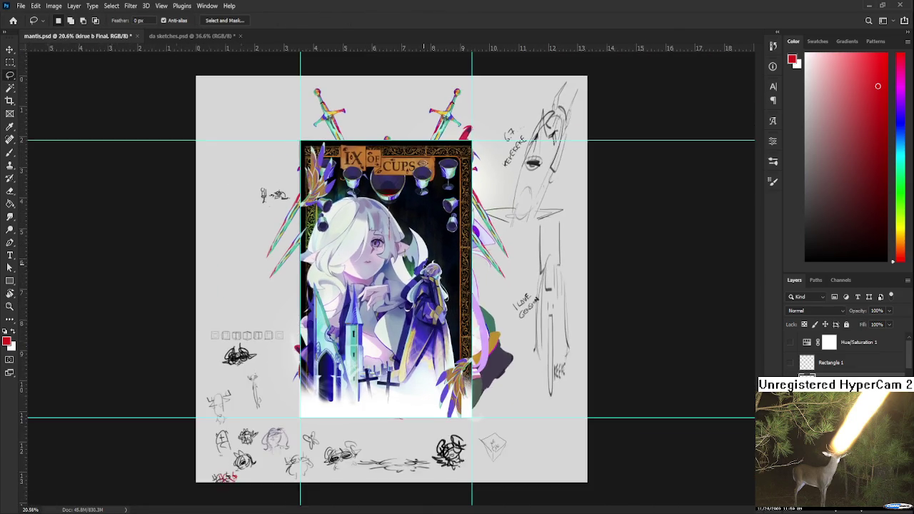
pyautogui.scroll(1, 424, 270)
pyautogui.click(790, 364)
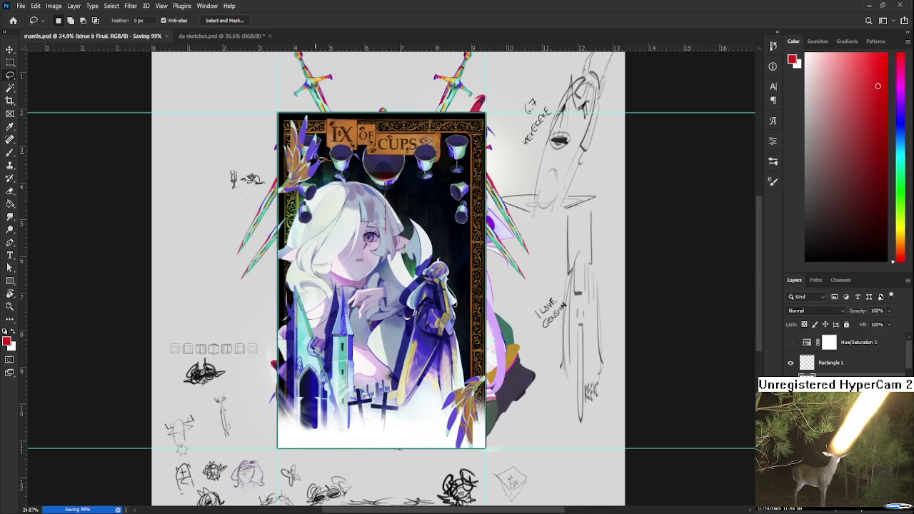
# Glance at da sketches, then return to mantis and pick the Crop tool.
pyautogui.scroll(1, 284, 127)
pyautogui.scroll(1, 284, 127)
pyautogui.scroll(2, 284, 127)
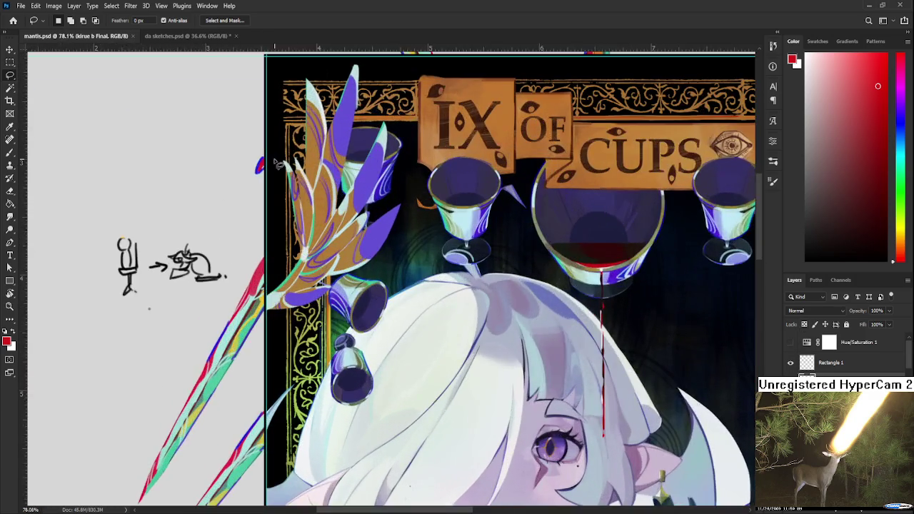
pyautogui.scroll(-2, 279, 164)
pyautogui.scroll(1, 277, 165)
pyautogui.scroll(-3, 274, 166)
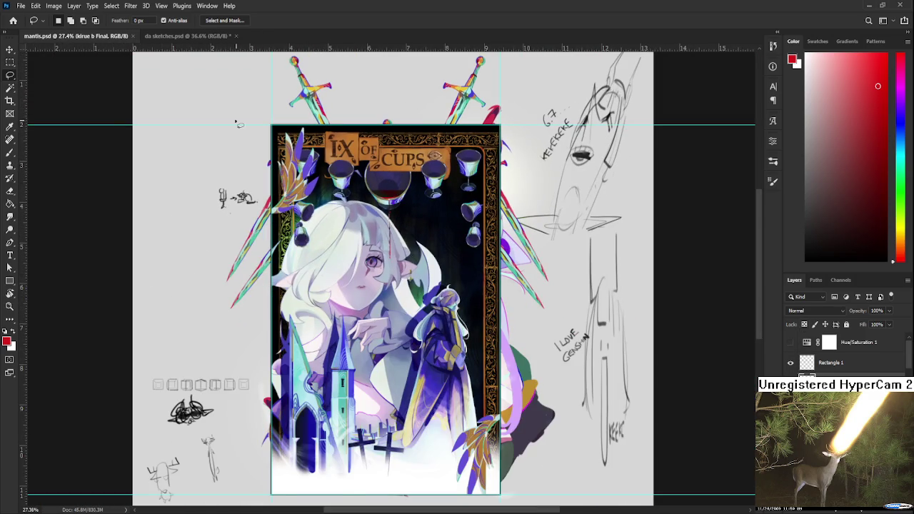
pyautogui.click(169, 36)
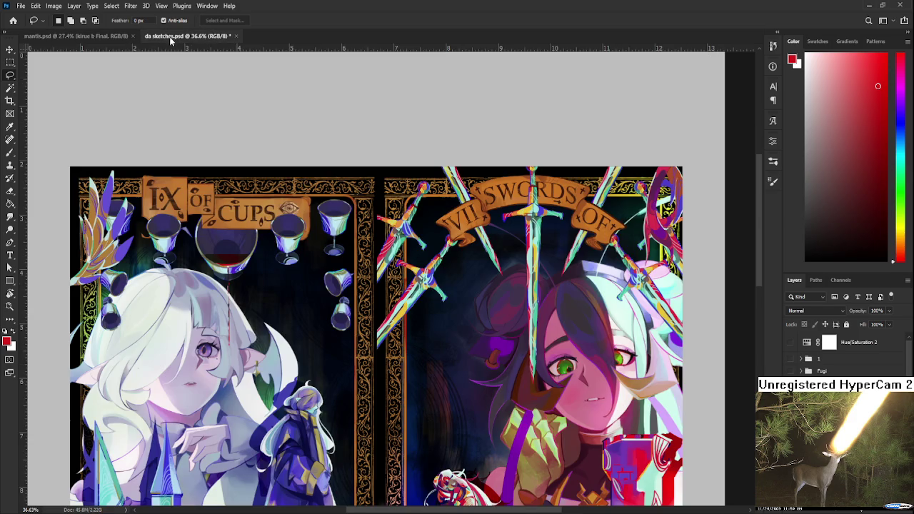
pyautogui.click(117, 38)
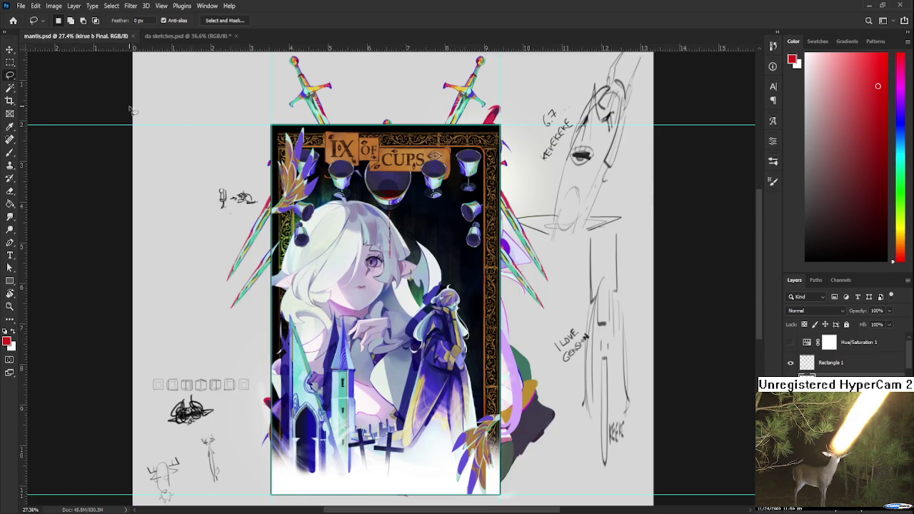
pyautogui.click(10, 100)
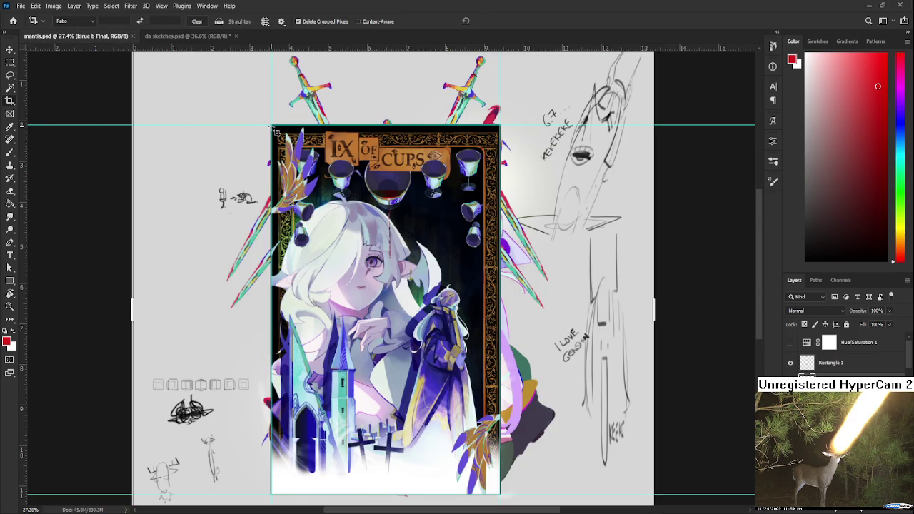
# Draw the crop box from the card's top-left to its bottom-right corner.
pyautogui.moveTo(275, 130); pyautogui.dragTo(498, 502)
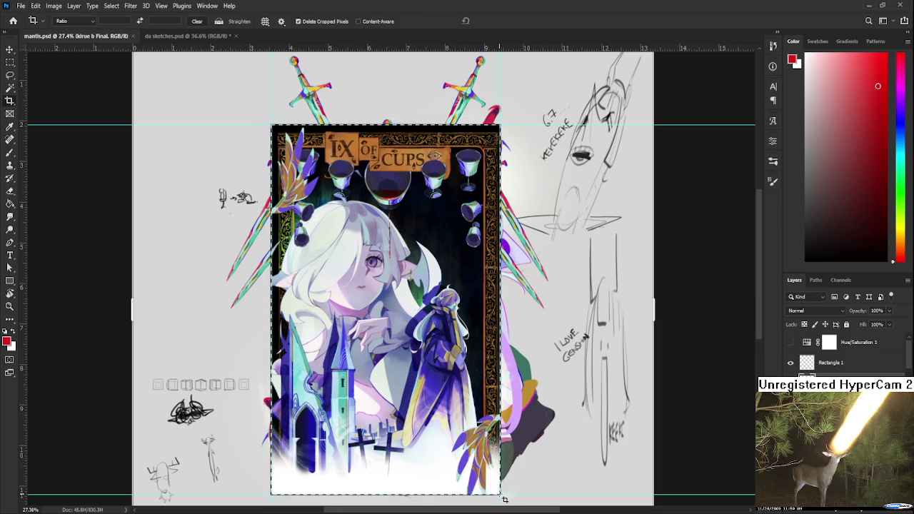
pyautogui.click(471, 449)
pyautogui.scroll(2, 288, 342)
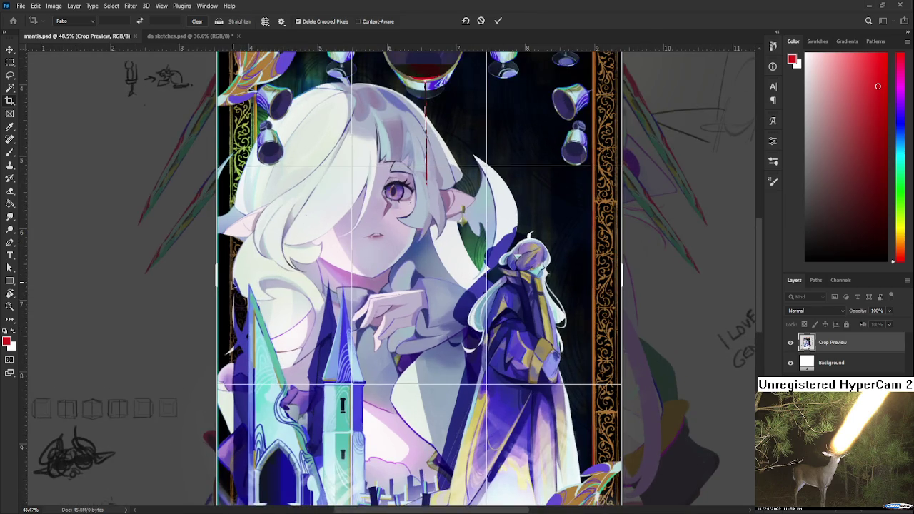
pyautogui.scroll(1, 221, 277)
pyautogui.scroll(2, 222, 276)
pyautogui.scroll(-2, 221, 276)
pyautogui.scroll(-2, 221, 277)
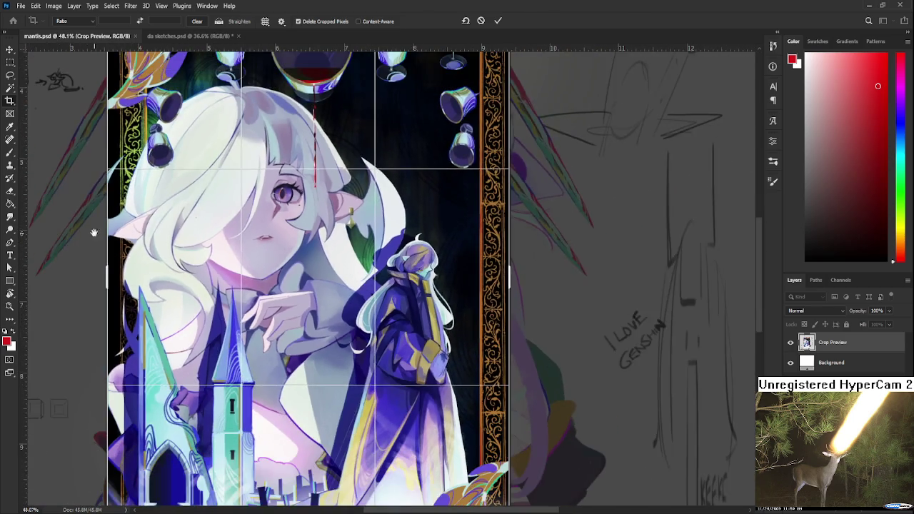
pyautogui.scroll(1, 222, 276)
pyautogui.moveTo(242, 212); pyautogui.dragTo(282, 325)
# Review the whole crop box and commit the crop around the IX of Cups card.
pyautogui.scroll(1, 307, 238)
pyautogui.scroll(2, 310, 238)
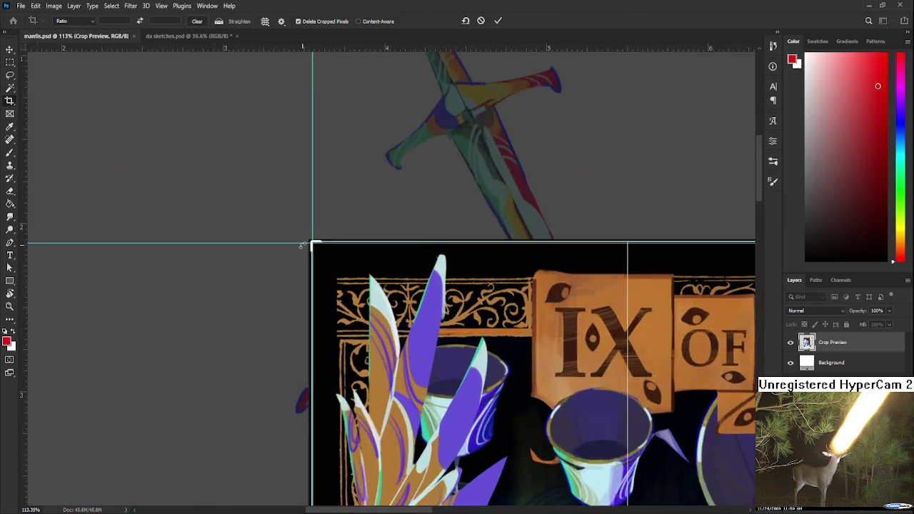
pyautogui.scroll(2, 316, 238)
pyautogui.scroll(2, 323, 238)
pyautogui.scroll(1, 323, 238)
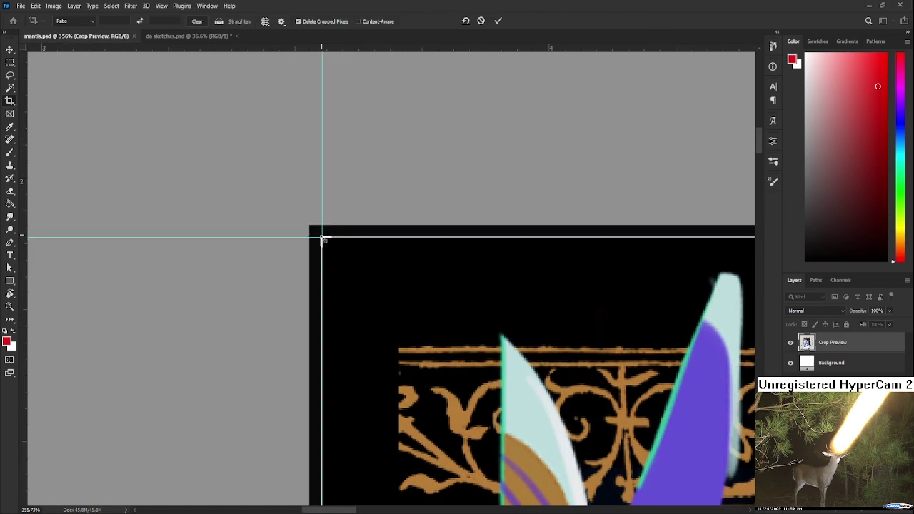
pyautogui.scroll(-1, 322, 238)
pyautogui.hscroll(5, 322, 238)
pyautogui.hscroll(5, 286, 214)
pyautogui.hscroll(5, 240, 190)
pyautogui.hscroll(5, 207, 257)
pyautogui.hscroll(-8, 286, 350)
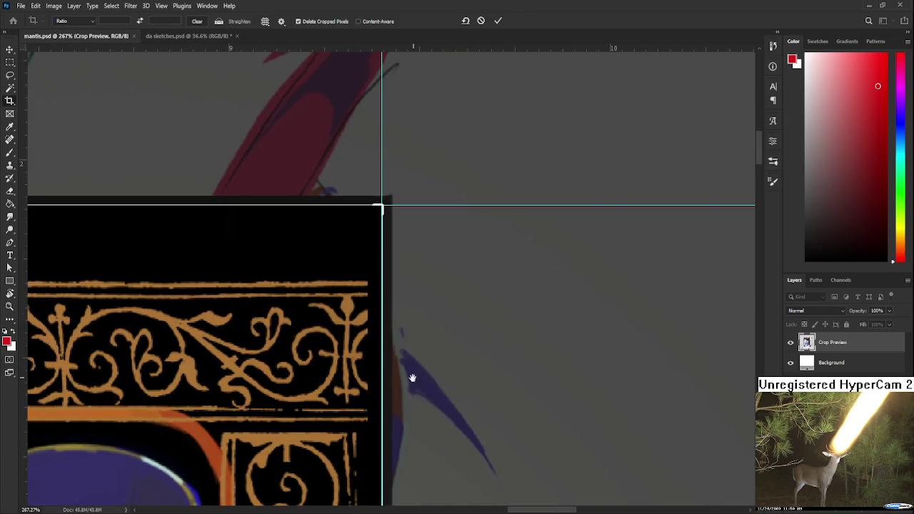
pyautogui.scroll(-5, 407, 381)
pyautogui.scroll(-3, 426, 376)
pyautogui.scroll(-5, 426, 376)
pyautogui.scroll(-5, 445, 369)
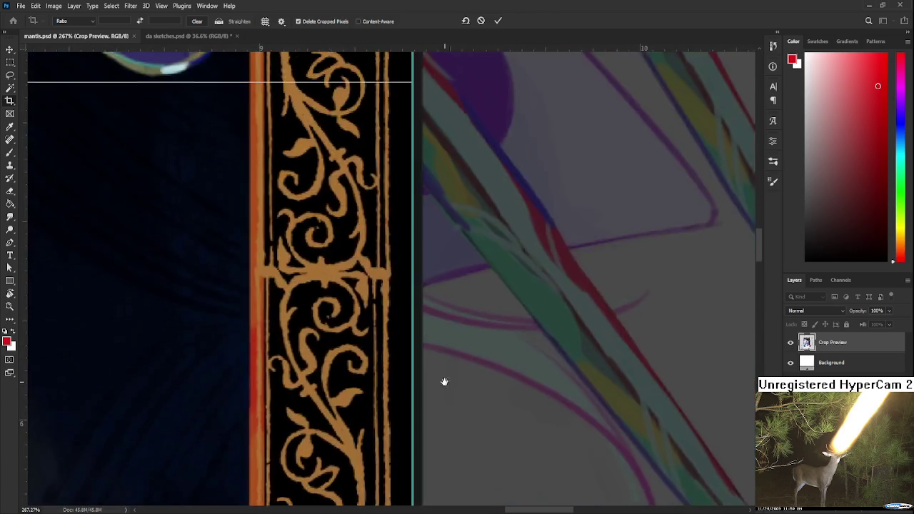
pyautogui.scroll(-3, 468, 342)
pyautogui.scroll(-5, 468, 342)
pyautogui.scroll(-5, 470, 370)
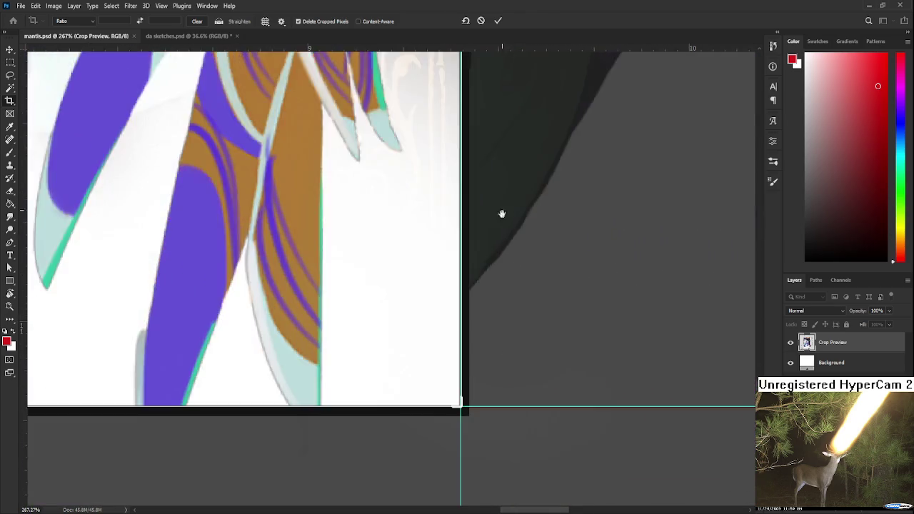
pyautogui.scroll(2, 517, 336)
pyautogui.scroll(1, 450, 368)
pyautogui.scroll(2, 450, 368)
pyautogui.scroll(2, 457, 367)
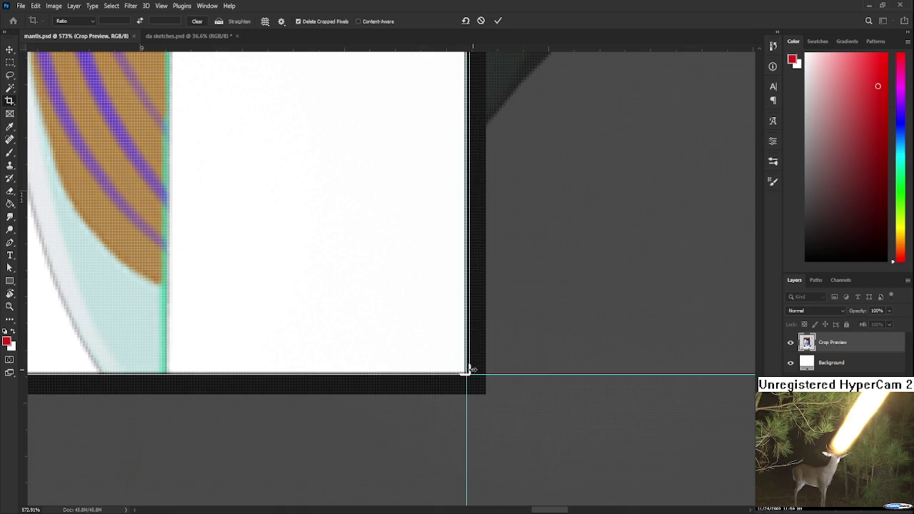
pyautogui.scroll(-1, 453, 388)
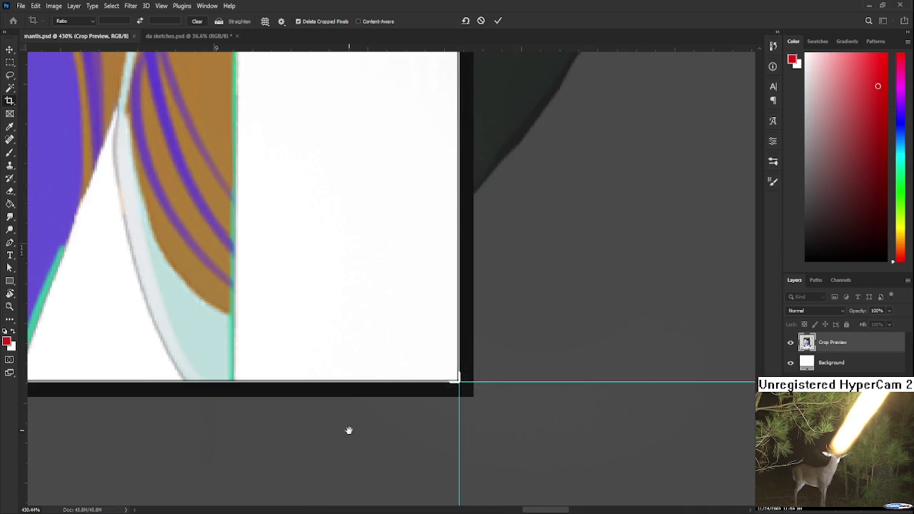
pyautogui.hscroll(-5, 302, 395)
pyautogui.scroll(1, 624, 397)
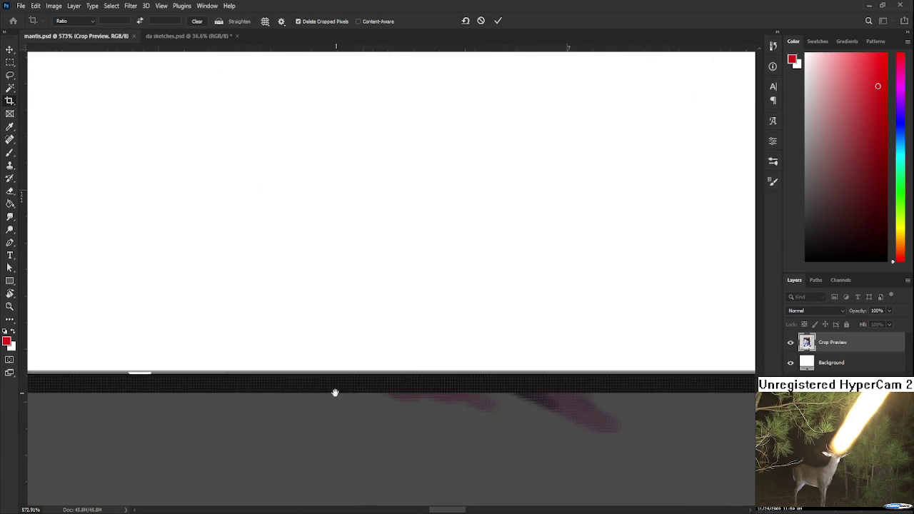
pyautogui.hscroll(-3, 577, 407)
pyautogui.scroll(-2, 512, 408)
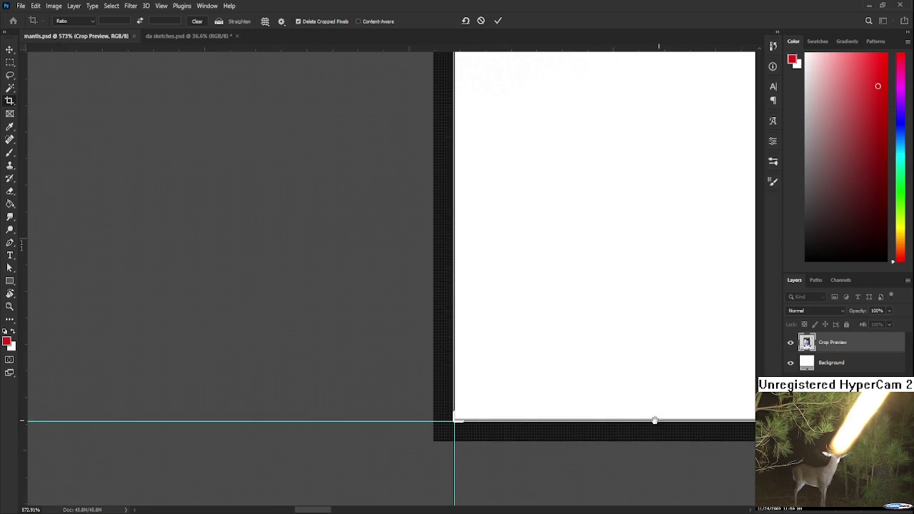
pyautogui.scroll(-2, 538, 422)
pyautogui.scroll(-2, 506, 421)
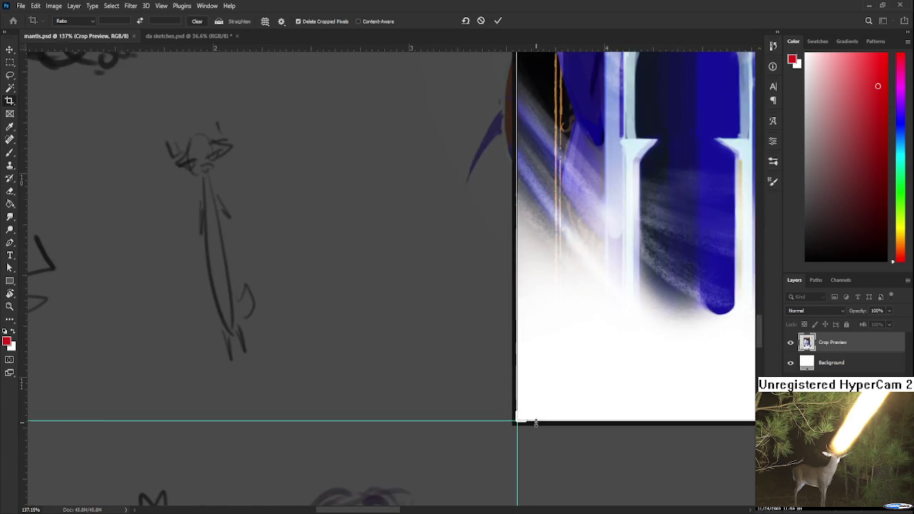
pyautogui.scroll(-2, 526, 424)
pyautogui.scroll(-2, 528, 425)
pyautogui.scroll(-2, 530, 425)
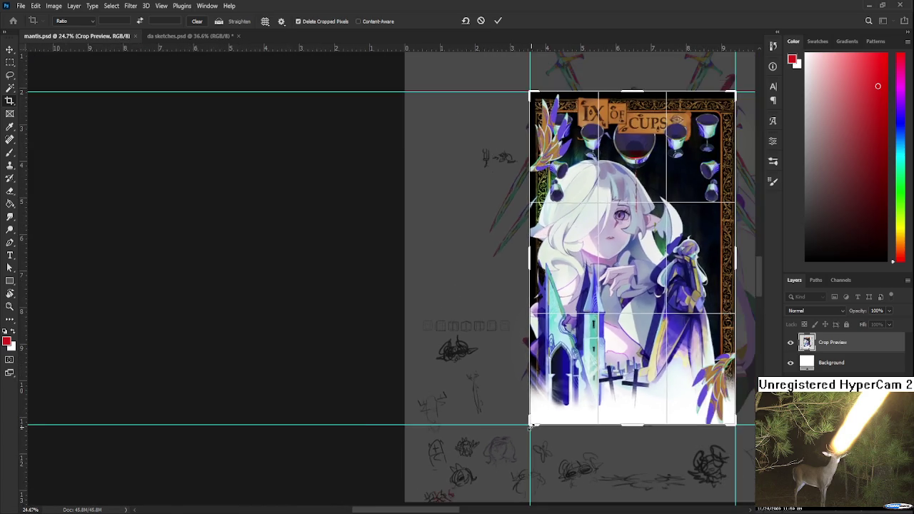
pyautogui.scroll(-2, 485, 407)
pyautogui.scroll(1, 442, 399)
pyautogui.press('Return')
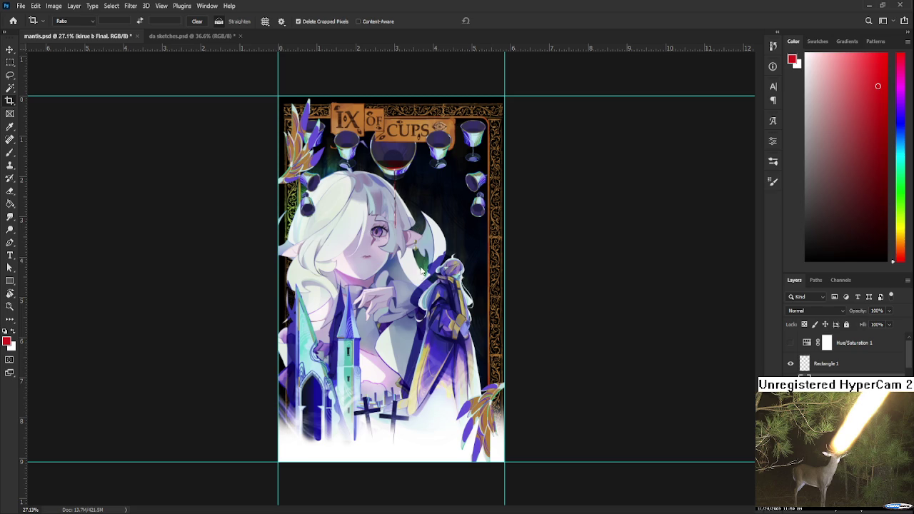
# Save the cropped mantis.psd and bring da sketches.psd to the front.
pyautogui.hotkey('ctrl', 's')
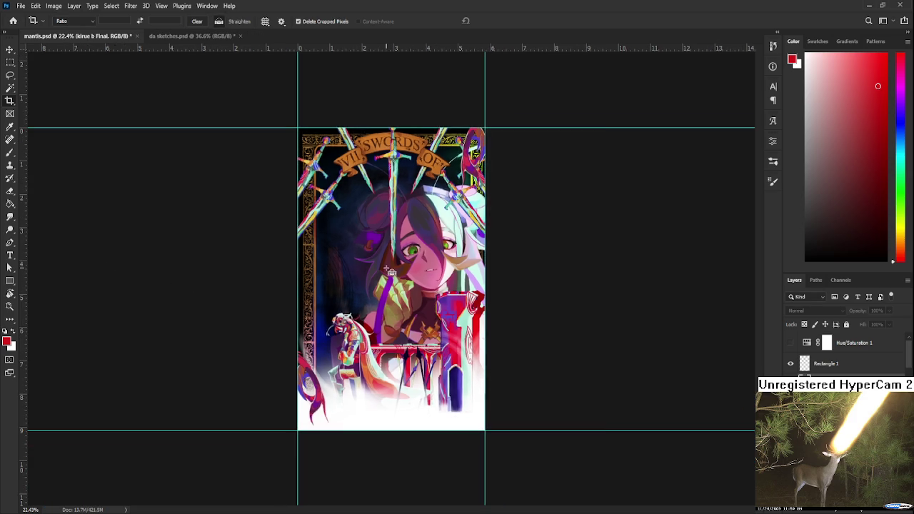
pyautogui.click(182, 36)
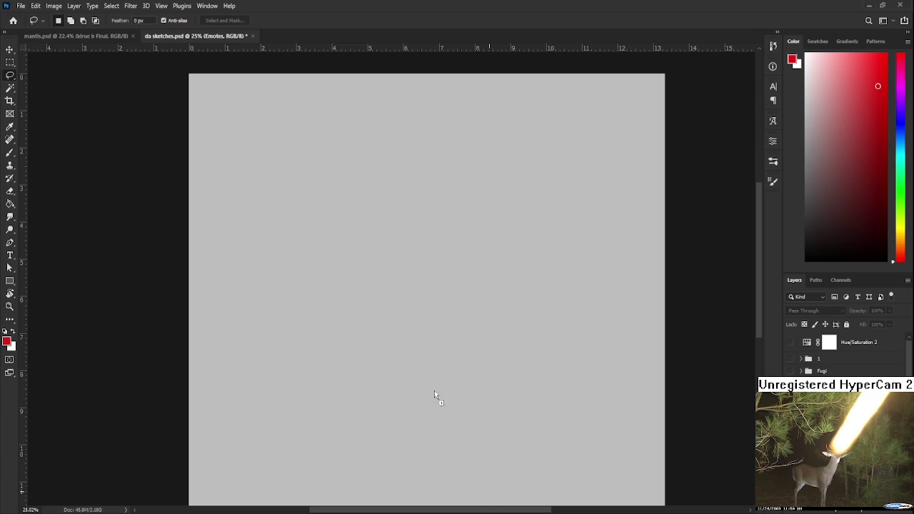
# Place the IX of Cups image lower-left and commit the VII of Swords beside it.
pyautogui.keyDown('alt'); pyautogui.scroll(-3, 345, 265); pyautogui.keyUp('alt')
pyautogui.moveTo(395, 277)
pyautogui.mouseDown()
pyautogui.moveTo(331, 308)
pyautogui.moveTo(336, 299)
pyautogui.moveTo(421, 310)
pyautogui.mouseUp()
pyautogui.press('Return')
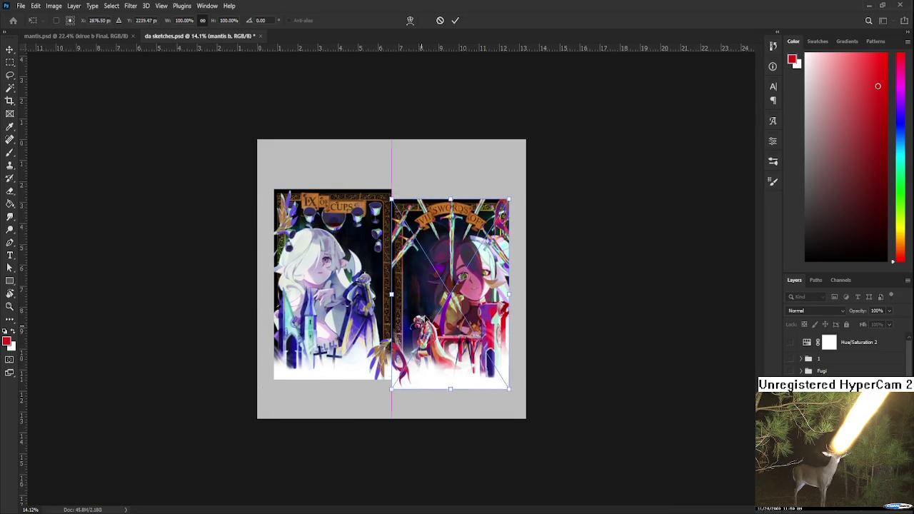
pyautogui.press('Return')
# Fit the canvas to the window and nudge the card artwork slightly with Free Transform.
pyautogui.press('l')
pyautogui.hotkey('ctrl', '0')
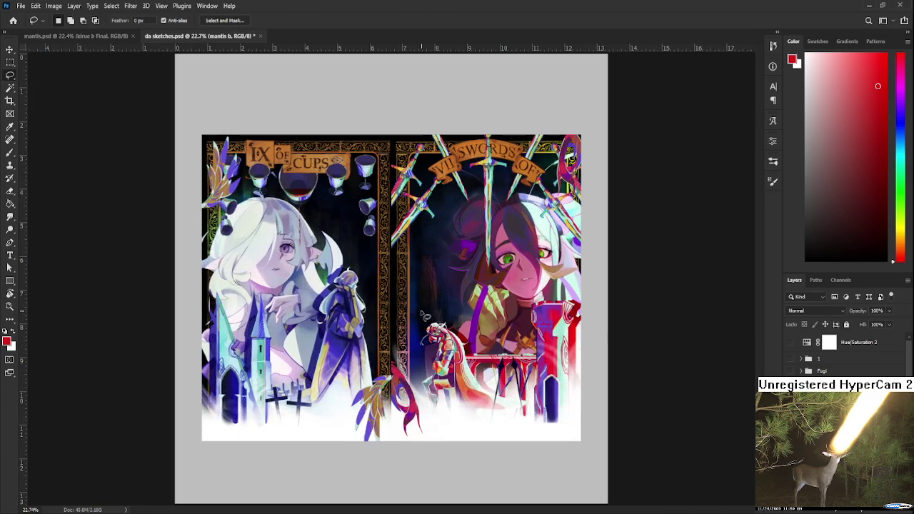
pyautogui.hotkey('ctrl', 't')
pyautogui.moveTo(507, 382)
pyautogui.mouseDown()
pyautogui.moveTo(516, 382)
pyautogui.moveTo(507, 384)
pyautogui.mouseUp()
pyautogui.press('Return')
pyautogui.scroll(3, 511, 385)
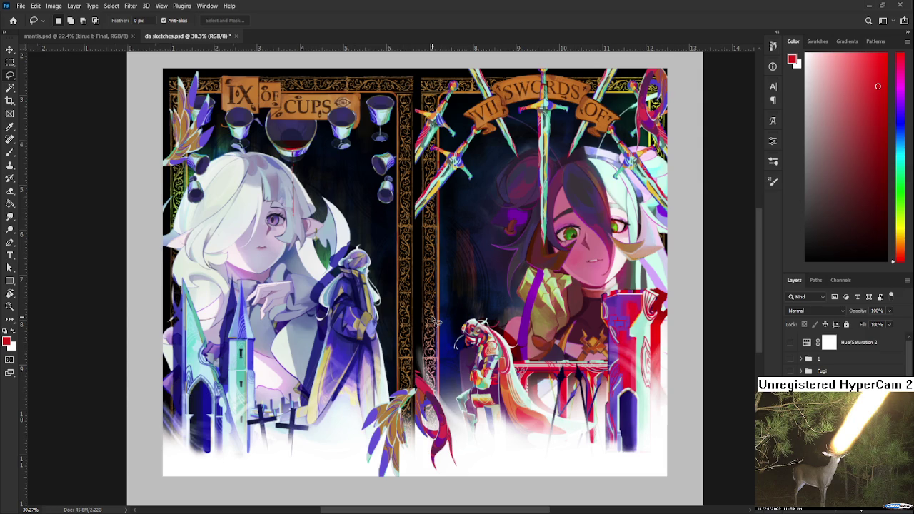
pyautogui.scroll(-1, 321, 286)
pyautogui.scroll(1, 341, 279)
pyautogui.scroll(-1, 363, 269)
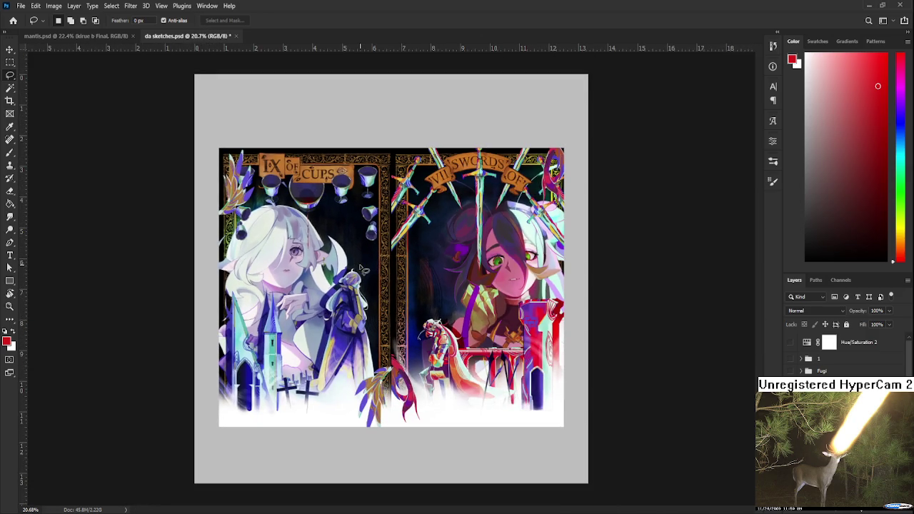
pyautogui.scroll(-1, 363, 269)
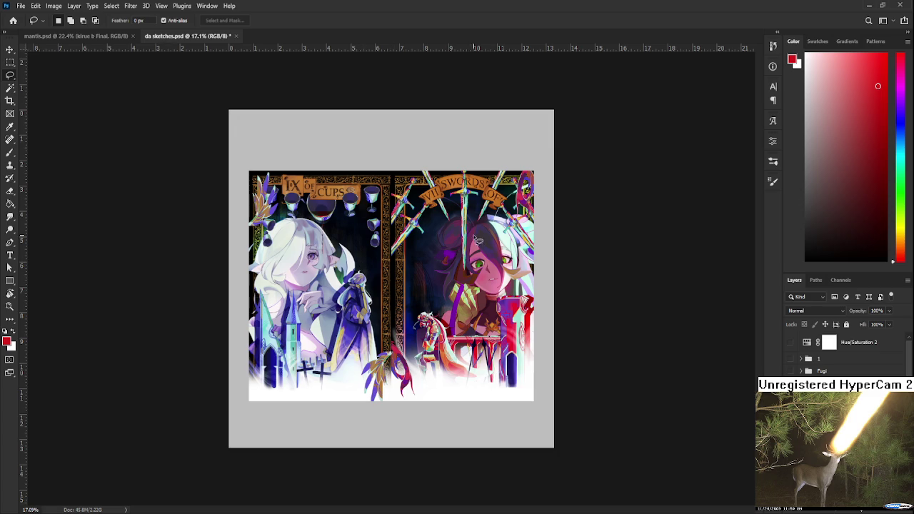
pyautogui.hotkey('ctrl', '+')
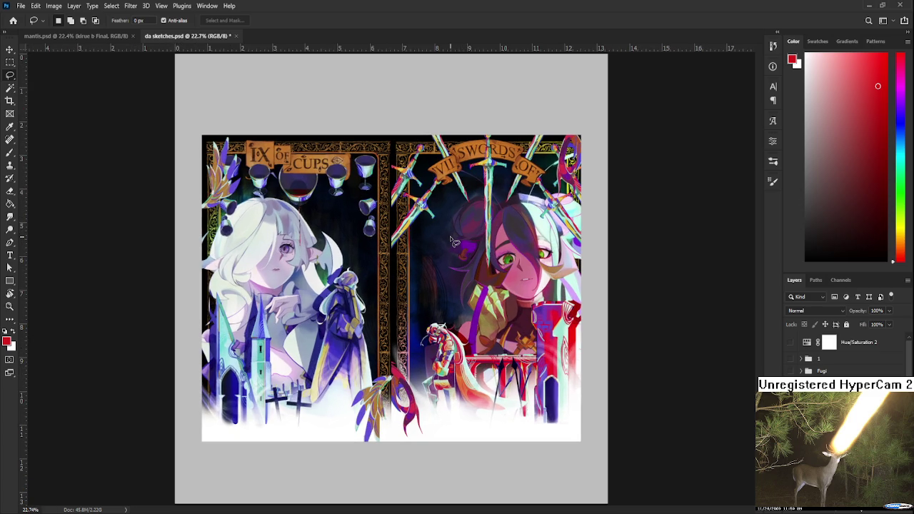
pyautogui.scroll(-2, 453, 242)
pyautogui.scroll(5, 529, 193)
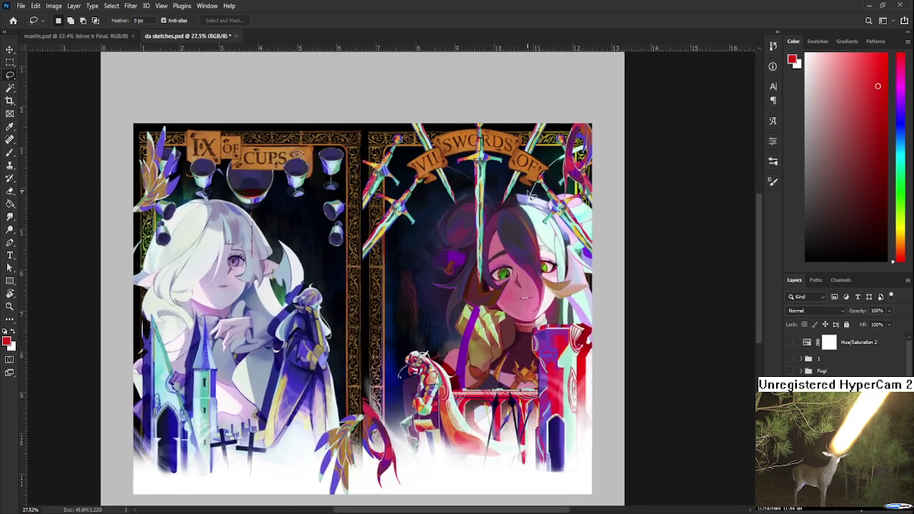
pyautogui.scroll(-2, 530, 193)
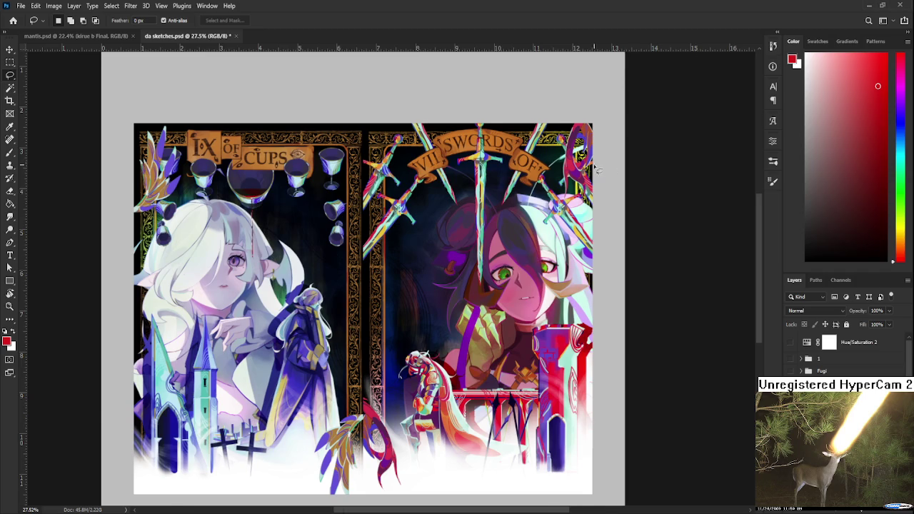
pyautogui.scroll(2, 566, 165)
pyautogui.scroll(1, 565, 166)
pyautogui.scroll(-2, 565, 166)
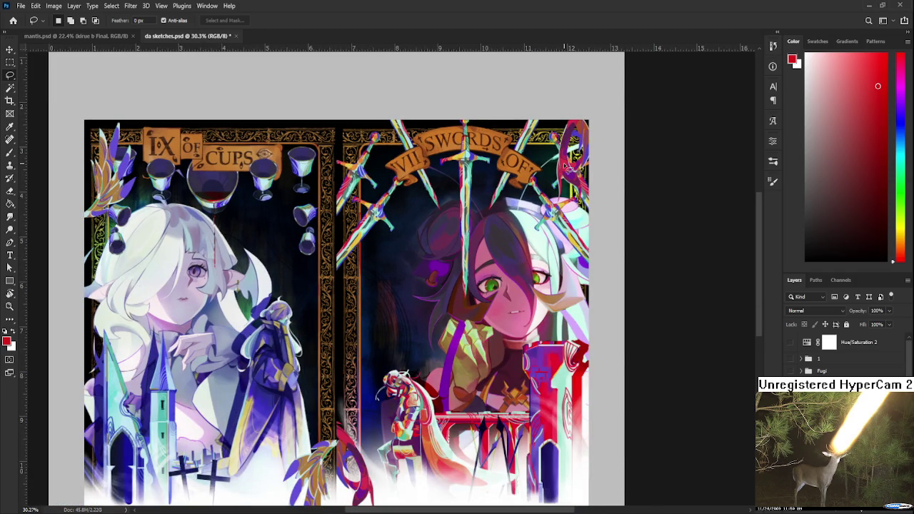
pyautogui.scroll(-2, 565, 166)
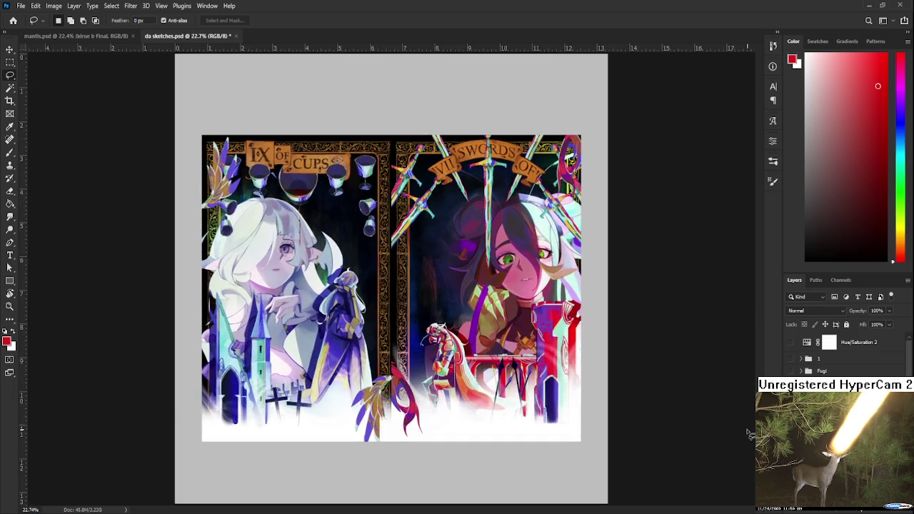
# Select the Emotes group, switch to mantis.psd, and zoom and pan onto the VII of Swords card.
pyautogui.keyDown('alt'); pyautogui.click(790, 400); pyautogui.keyUp('alt')
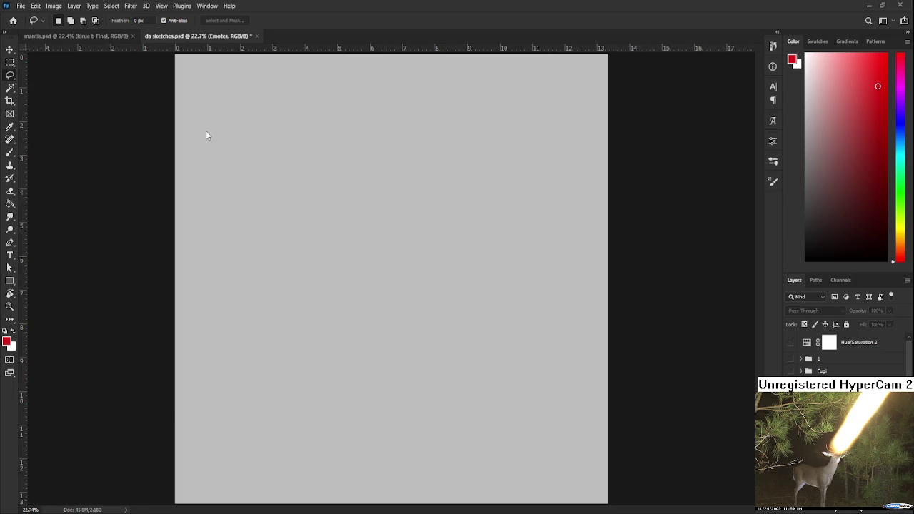
pyautogui.hotkey('ctrl', 'Tab')
pyautogui.scroll(2, 269, 295)
pyautogui.moveTo(507, 327)
pyautogui.mouseDown()
pyautogui.moveTo(479, 327)
pyautogui.moveTo(483, 334)
pyautogui.mouseUp()
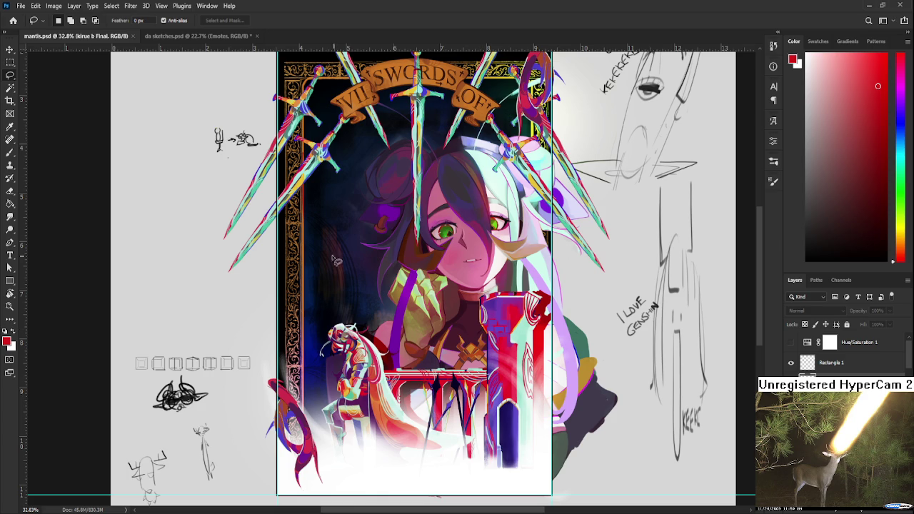
# Bring da sketches.psd forward and zoom around the IX of Cups and VII of Swords composite.
pyautogui.click(207, 36)
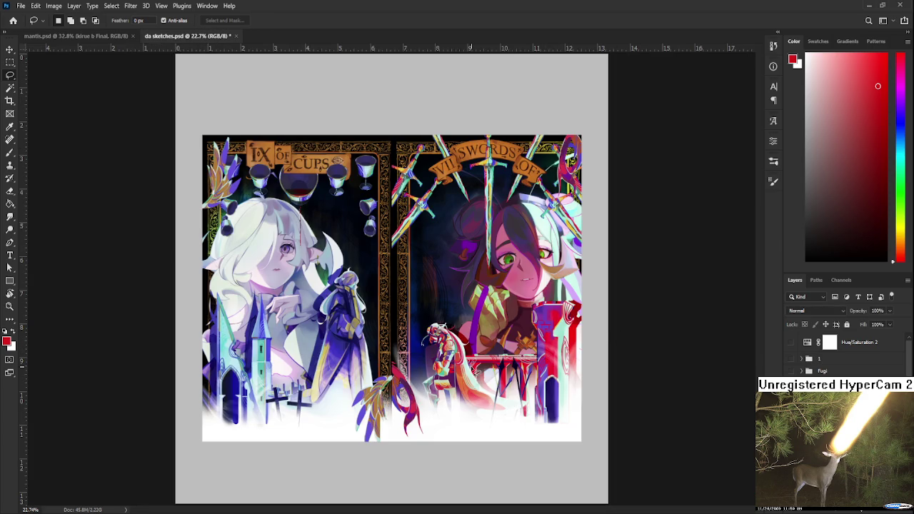
pyautogui.scroll(1, 473, 369)
pyautogui.scroll(2, 473, 369)
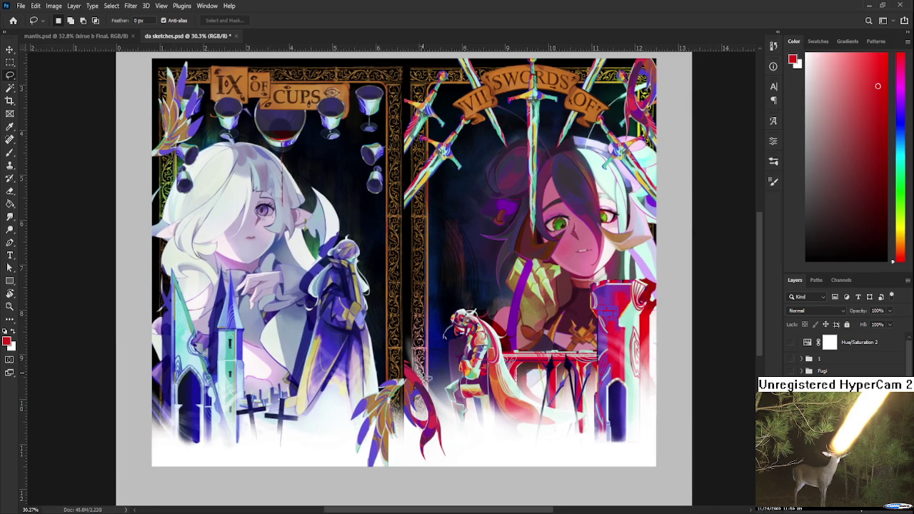
pyautogui.scroll(-1, 432, 316)
pyautogui.scroll(-1, 433, 316)
pyautogui.scroll(1, 436, 308)
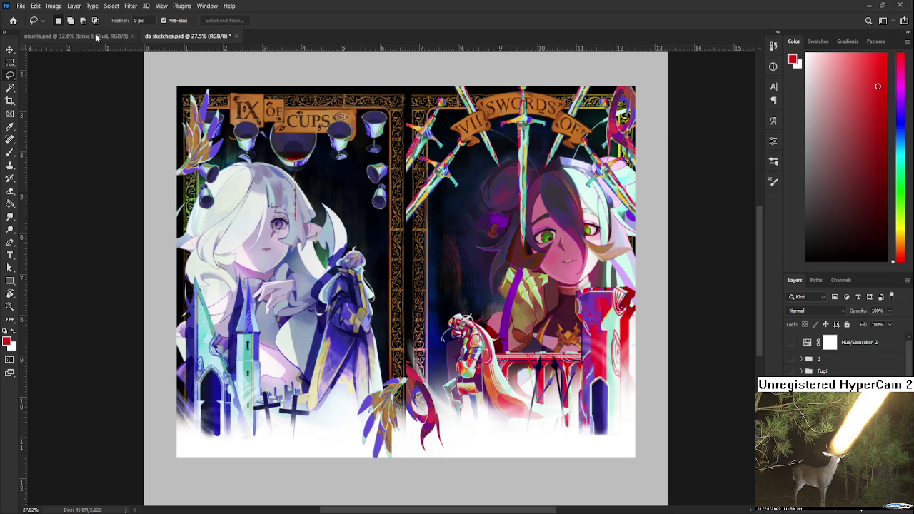
# Compare mantis.psd with da sketches.psd, ending on mantis zoomed out to 29.8%.
pyautogui.click(70, 35)
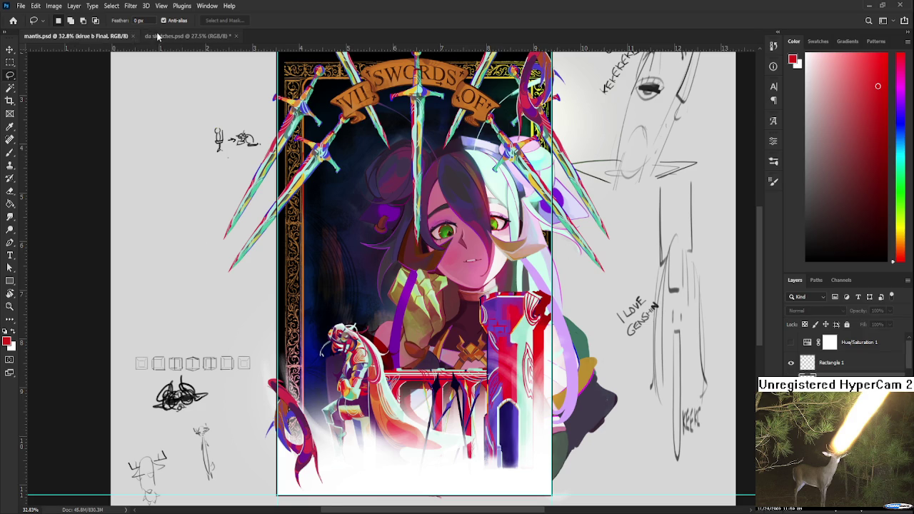
pyautogui.click(156, 32)
pyautogui.scroll(1, 357, 300)
pyautogui.scroll(2, 400, 307)
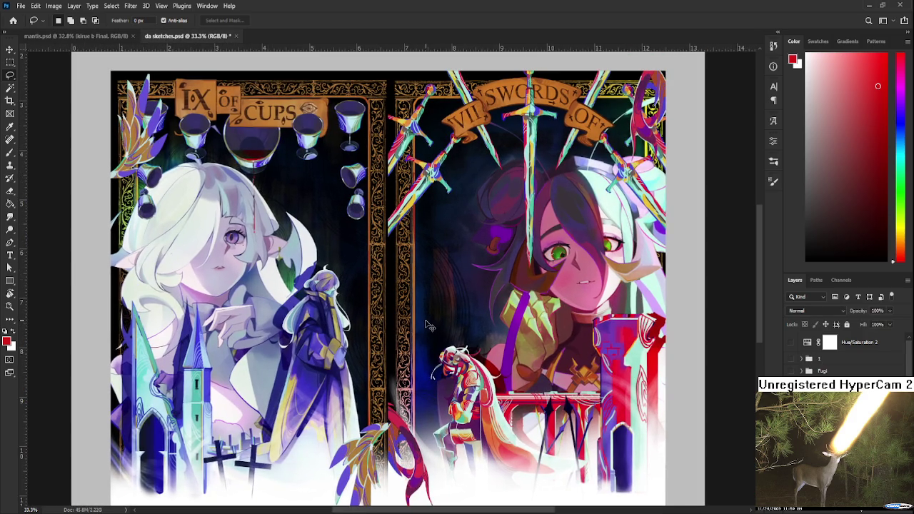
pyautogui.scroll(-2, 428, 326)
pyautogui.click(99, 32)
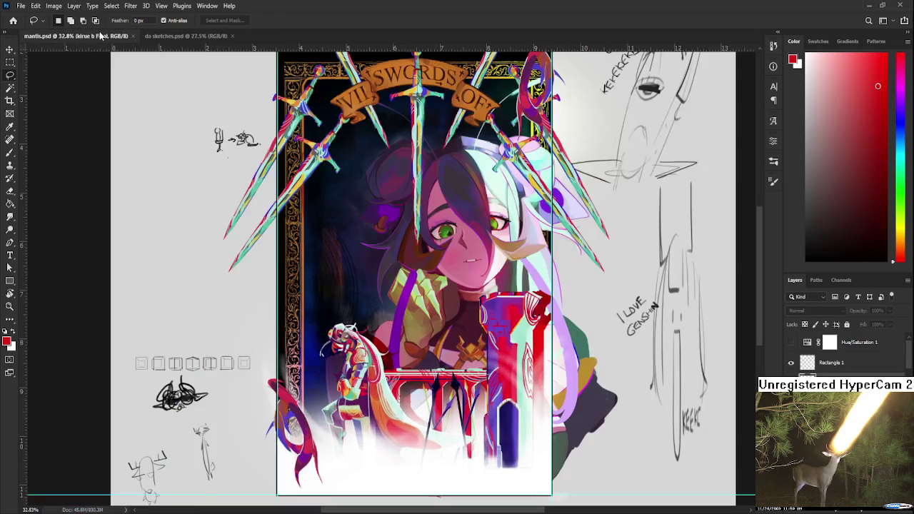
pyautogui.scroll(-2, 387, 397)
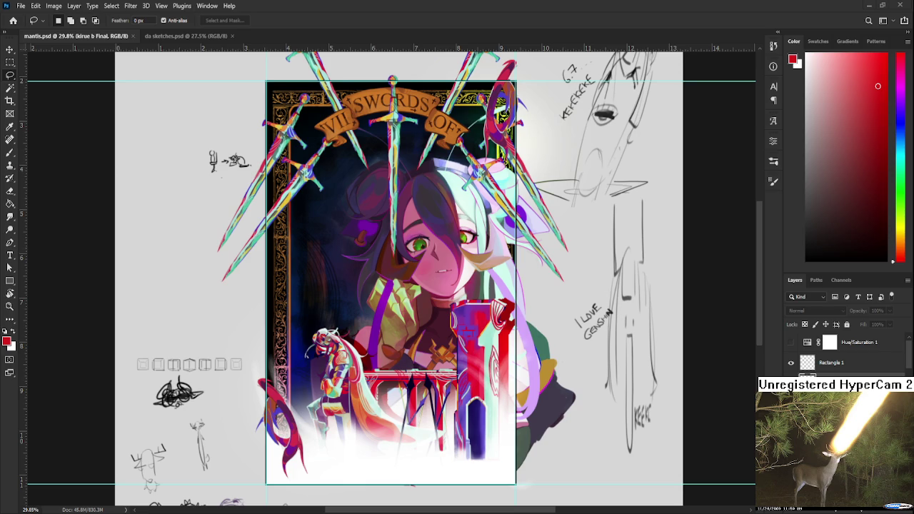
# Float mantis.psd in its own narrower window and zoom into the artwork.
pyautogui.click(182, 36)
pyautogui.click(119, 37)
pyautogui.moveTo(100, 37); pyautogui.dragTo(139, 68)
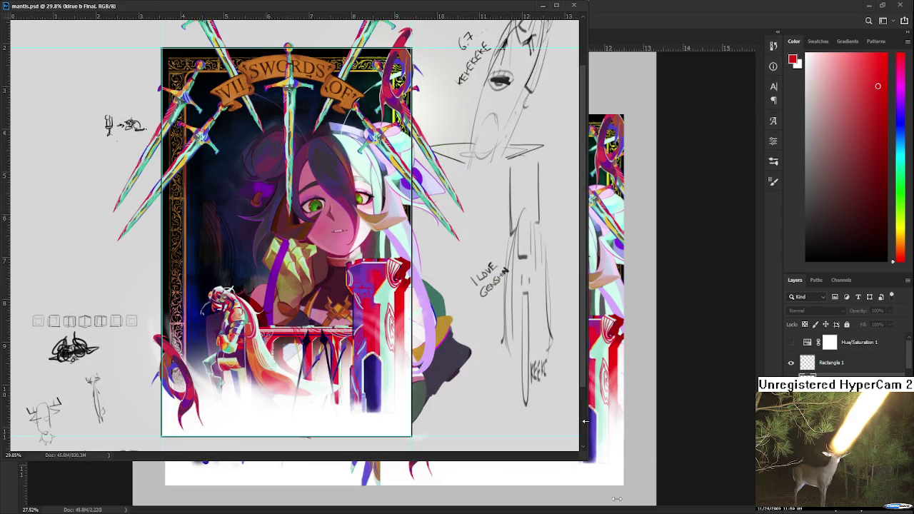
pyautogui.moveTo(577, 242); pyautogui.dragTo(365, 285)
pyautogui.moveTo(210, 289); pyautogui.dragTo(79, 285)
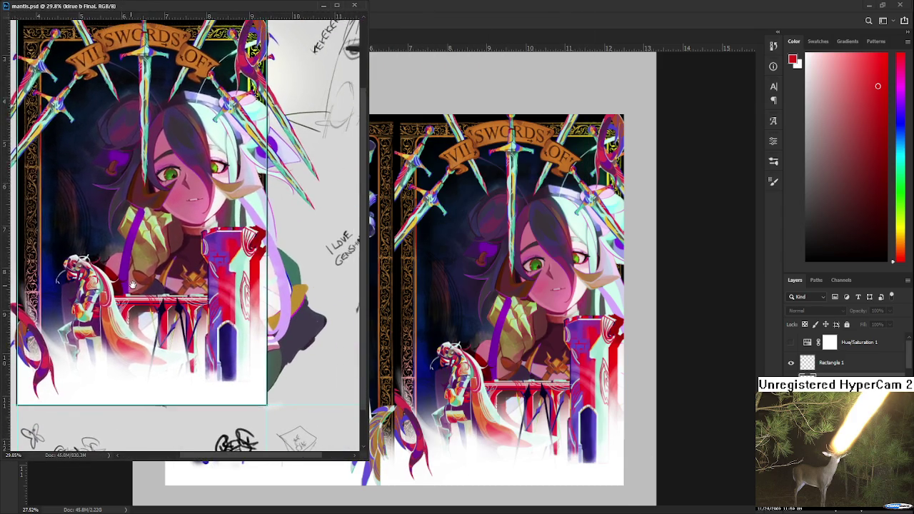
pyautogui.scroll(-2, 118, 231)
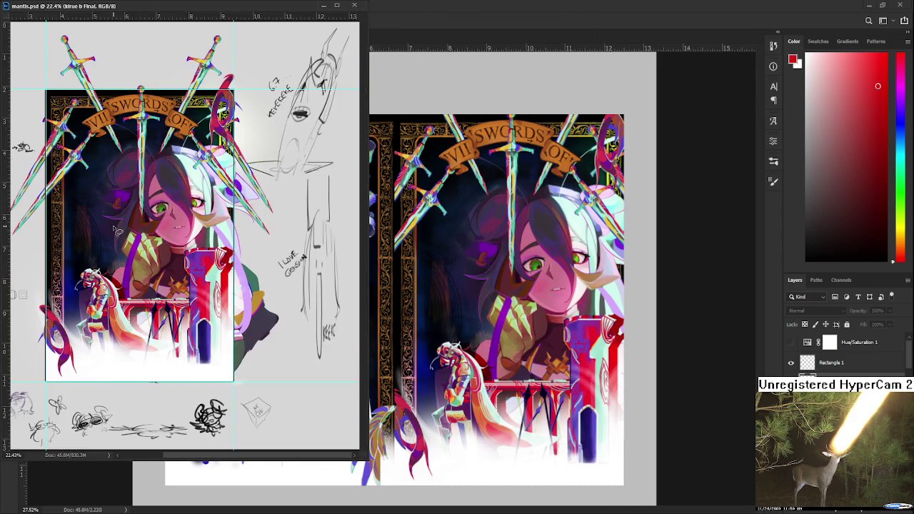
pyautogui.scroll(2, 118, 231)
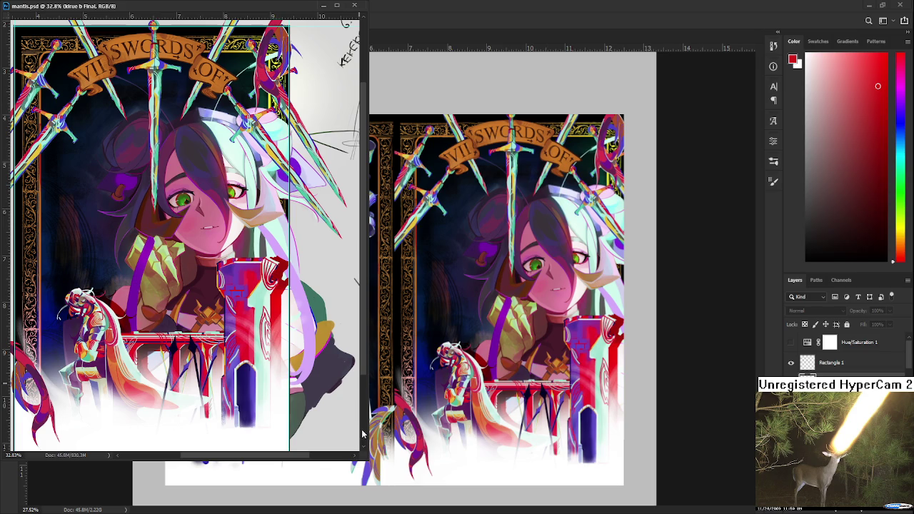
# Resize the mantis window to frame the SWORDS banner, then refocus da sketches.psd.
pyautogui.moveTo(367, 462); pyautogui.dragTo(267, 345)
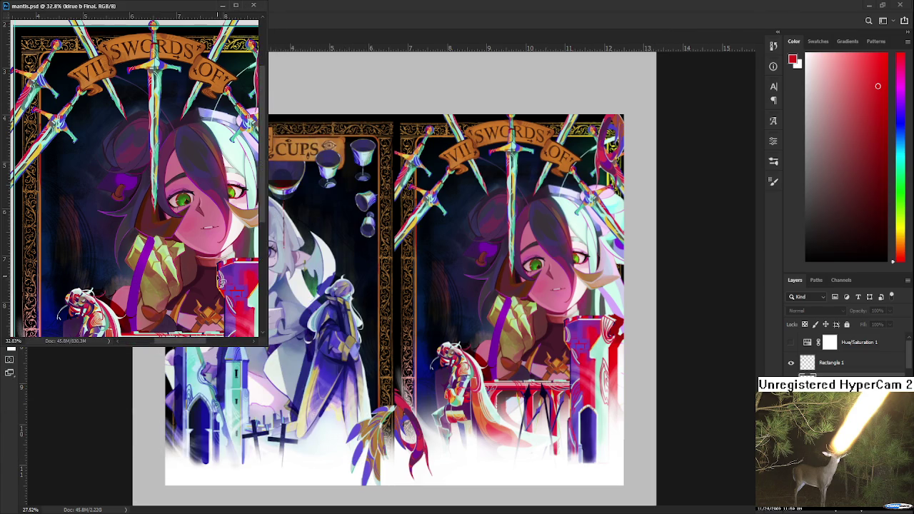
pyautogui.moveTo(218, 278); pyautogui.dragTo(183, 229)
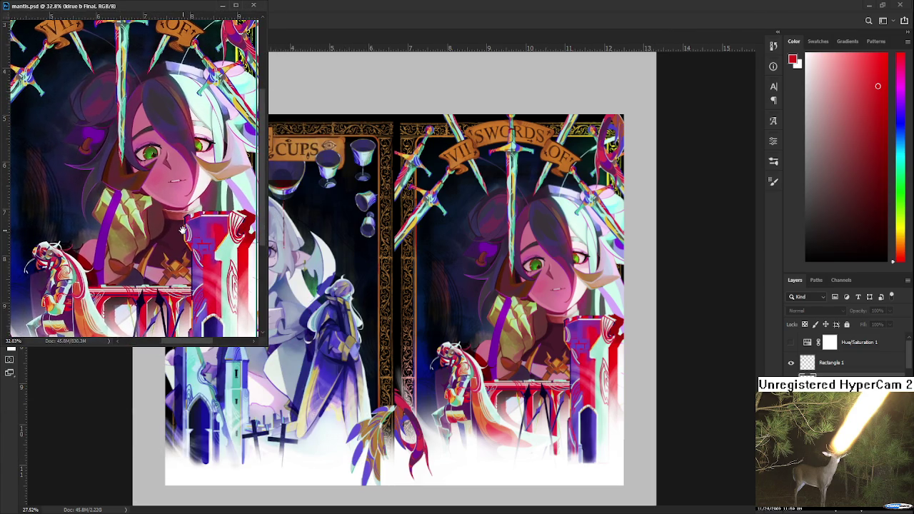
pyautogui.moveTo(189, 347)
pyautogui.mouseDown()
pyautogui.moveTo(198, 404)
pyautogui.moveTo(197, 384)
pyautogui.mouseUp()
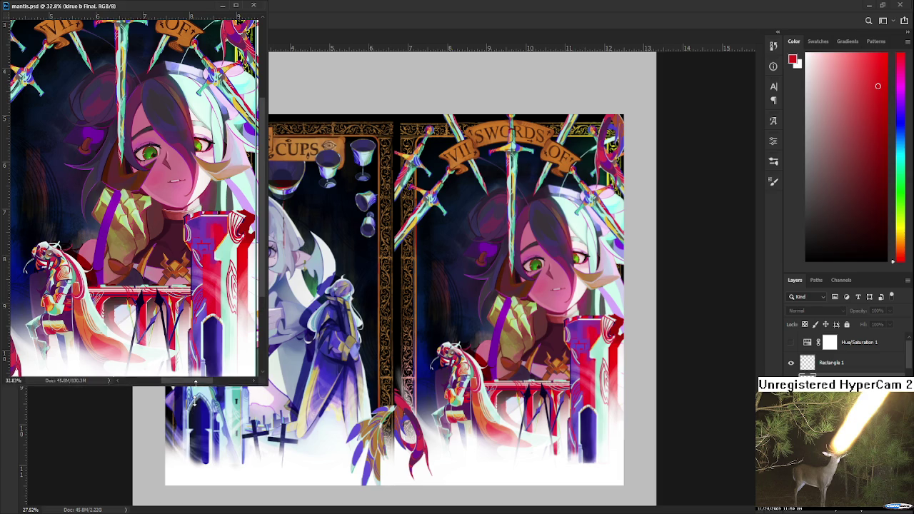
pyautogui.moveTo(187, 267)
pyautogui.mouseDown()
pyautogui.moveTo(203, 321)
pyautogui.moveTo(201, 301)
pyautogui.mouseUp()
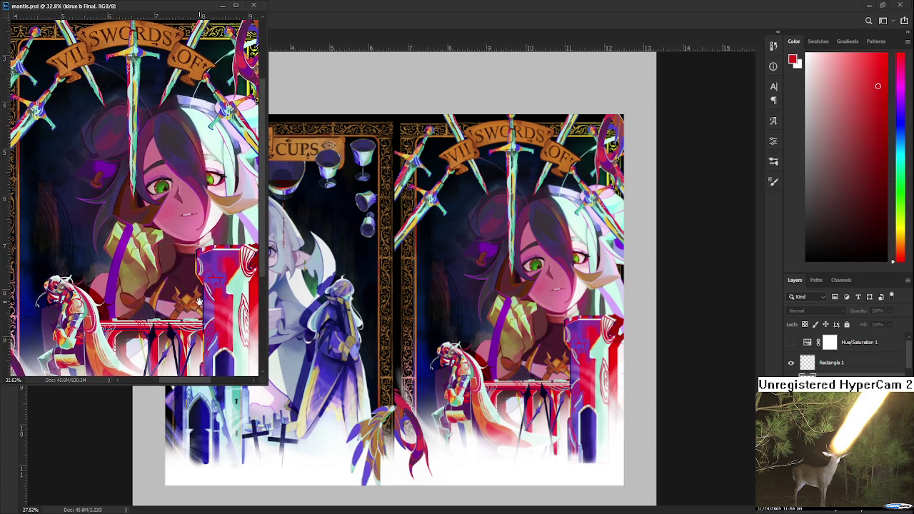
pyautogui.click(272, 333)
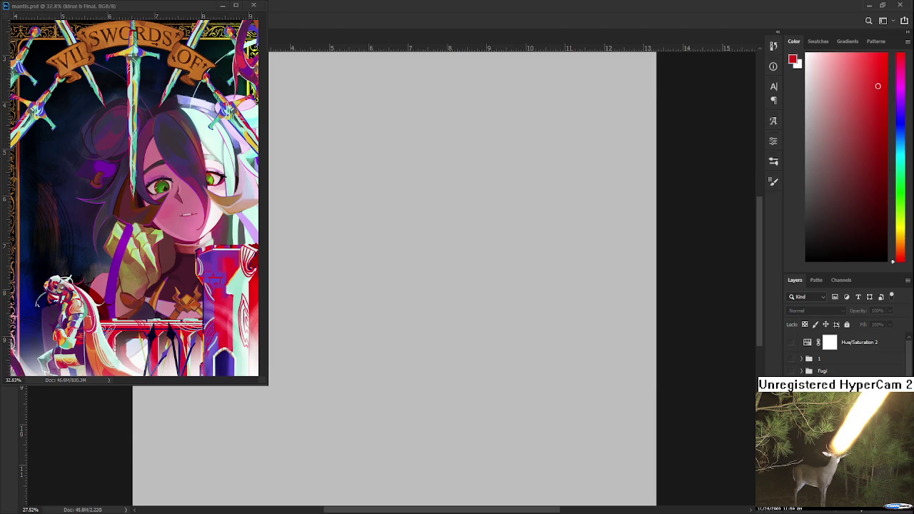
pyautogui.scroll(-3, 789, 392)
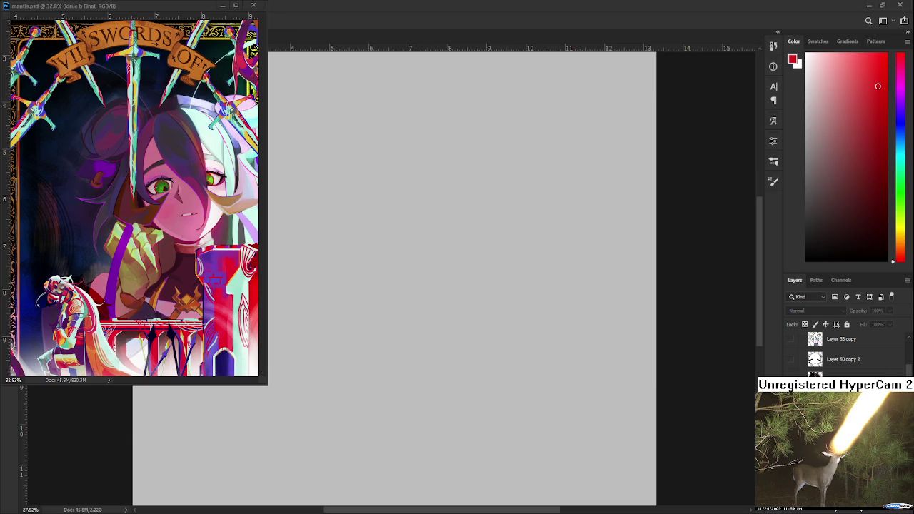
# Reset the default colours so black is the foreground drawing colour.
pyautogui.press('d')
pyautogui.hscroll(-2, 320, 250)
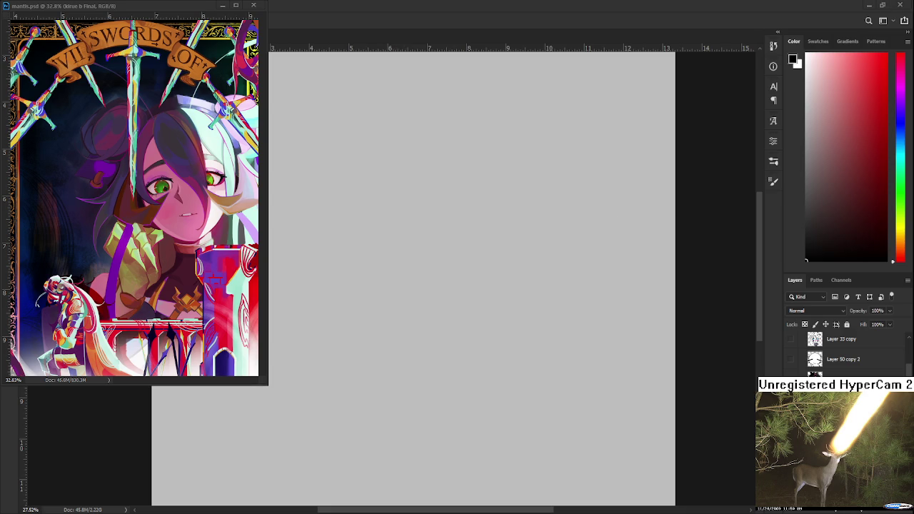
# With a smaller Brush tip, draw the top edges of a boxy head.
pyautogui.press('b')
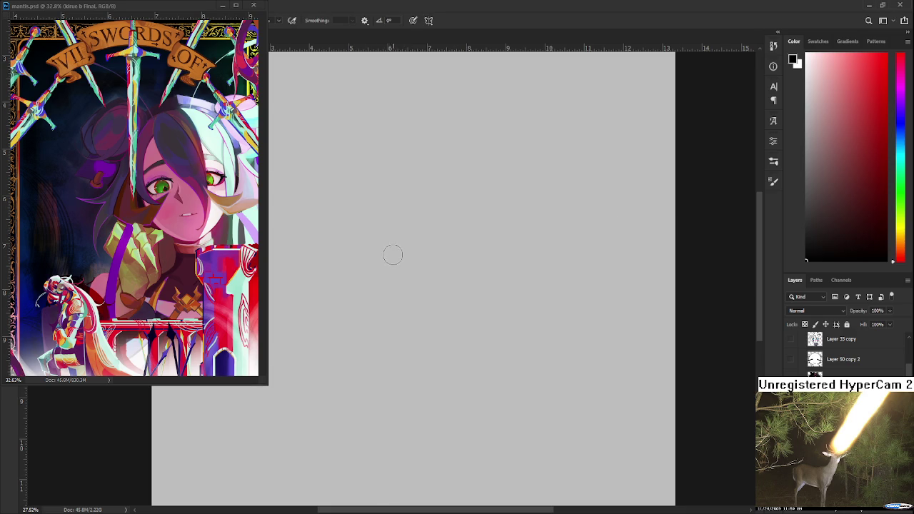
pyautogui.moveTo(427, 232); pyautogui.dragTo(377, 346)
pyautogui.hotkey('ctrl', 'z')
pyautogui.press('[')
pyautogui.press('[')
pyautogui.press('[')
pyautogui.moveTo(398, 250)
pyautogui.mouseDown()
pyautogui.moveTo(362, 332)
pyautogui.moveTo(444, 260)
pyautogui.moveTo(458, 331)
pyautogui.mouseUp()
pyautogui.moveTo(369, 332); pyautogui.dragTo(416, 348)
pyautogui.scroll(-1, 415, 348)
pyautogui.moveTo(363, 286); pyautogui.dragTo(385, 343)
pyautogui.hotkey('ctrl', 'z')
# Draw the box's lower edges, lower corner and right edge, redoing misplaced strokes.
pyautogui.hotkey('ctrl', 'z')
pyautogui.moveTo(364, 279); pyautogui.dragTo(386, 350)
pyautogui.hotkey('ctrl', 'z')
pyautogui.moveTo(364, 284)
pyautogui.mouseDown()
pyautogui.moveTo(398, 344)
pyautogui.moveTo(426, 359)
pyautogui.mouseUp()
pyautogui.moveTo(442, 330); pyautogui.dragTo(443, 367)
pyautogui.hotkey('ctrl', 'z')
pyautogui.moveTo(442, 303); pyautogui.dragTo(437, 378)
pyautogui.moveTo(437, 378); pyautogui.dragTo(465, 296)
pyautogui.moveTo(474, 244); pyautogui.dragTo(464, 294)
# Add hidden back edges, inner curves, and the jaw and neck below the box.
pyautogui.hotkey('ctrl', 'z')
pyautogui.moveTo(385, 332)
pyautogui.mouseDown()
pyautogui.moveTo(418, 269)
pyautogui.moveTo(448, 290)
pyautogui.mouseUp()
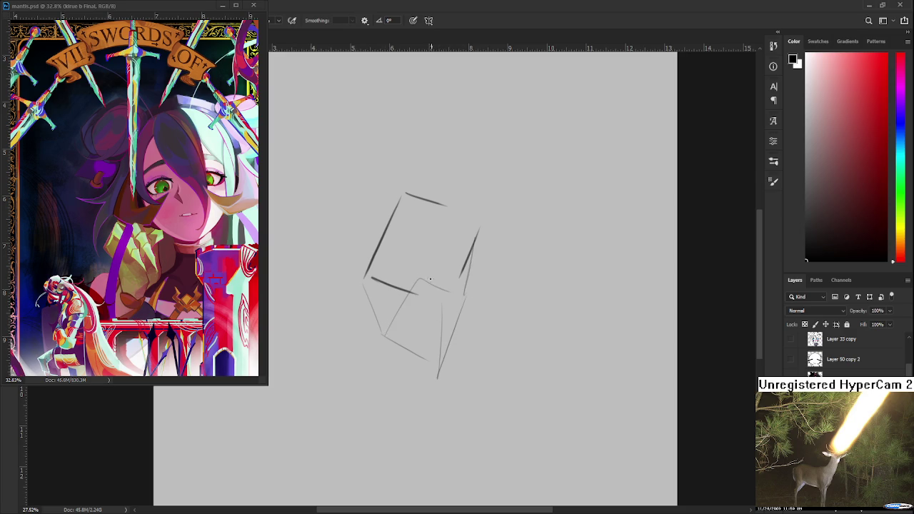
pyautogui.moveTo(416, 232); pyautogui.dragTo(419, 269)
pyautogui.moveTo(410, 319)
pyautogui.mouseDown()
pyautogui.moveTo(405, 295)
pyautogui.moveTo(429, 286)
pyautogui.moveTo(428, 296)
pyautogui.moveTo(373, 282)
pyautogui.moveTo(364, 300)
pyautogui.mouseUp()
pyautogui.hotkey('ctrl', 'z')
pyautogui.moveTo(362, 304); pyautogui.dragTo(477, 365)
pyautogui.moveTo(459, 298); pyautogui.dragTo(475, 356)
pyautogui.moveTo(375, 287)
pyautogui.mouseDown()
pyautogui.moveTo(331, 368)
pyautogui.moveTo(379, 407)
pyautogui.mouseUp()
pyautogui.moveTo(475, 349)
pyautogui.mouseDown()
pyautogui.moveTo(450, 393)
pyautogui.moveTo(428, 401)
pyautogui.moveTo(485, 349)
pyautogui.moveTo(478, 419)
pyautogui.mouseUp()
# Fade the whole construction sketch to light grey with a large textured eraser.
pyautogui.press('e')
pyautogui.moveTo(368, 325)
pyautogui.mouseDown()
pyautogui.moveTo(399, 255)
pyautogui.moveTo(403, 270)
pyautogui.mouseUp()
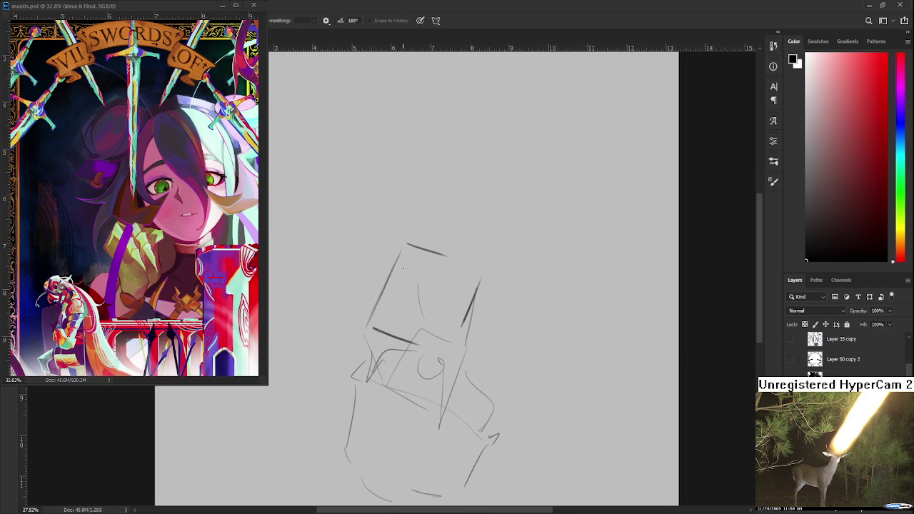
pyautogui.press(']')
pyautogui.press(']')
pyautogui.press(']')
pyautogui.scroll(-2, 463, 319)
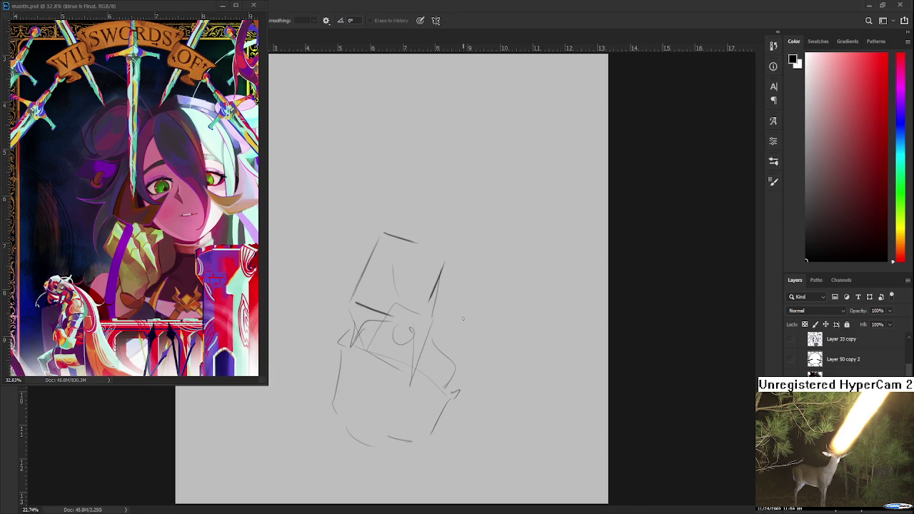
pyautogui.moveTo(371, 235); pyautogui.dragTo(460, 386)
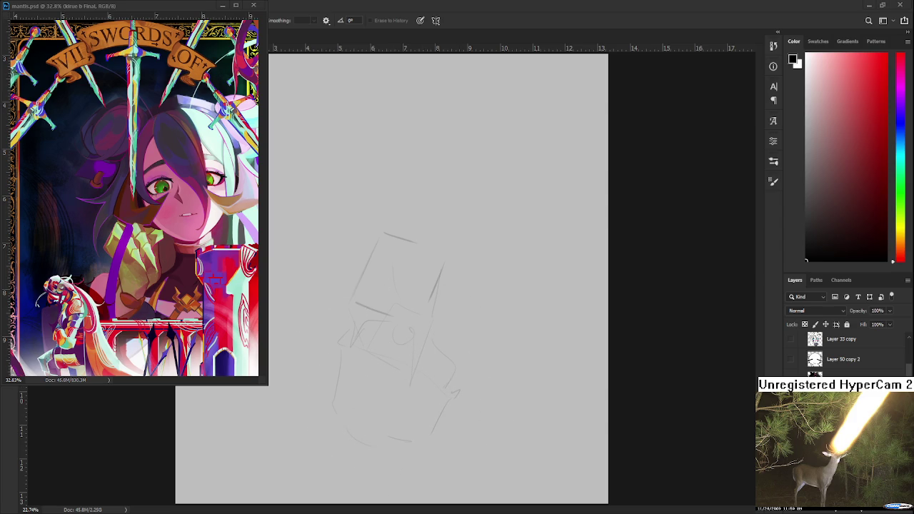
# Back on the Brush, draw the left and right eye lines, redoing failed strokes.
pyautogui.scroll(3, 405, 329)
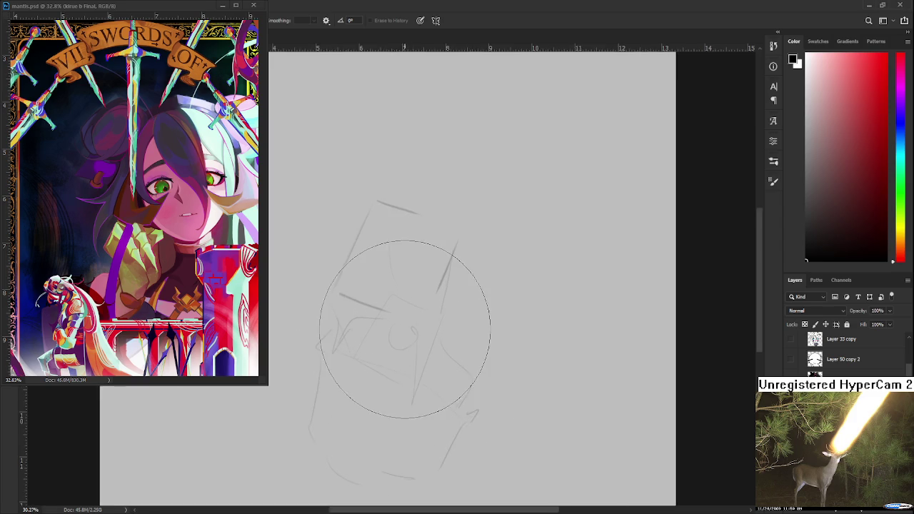
pyautogui.press('[')
pyautogui.press('[')
pyautogui.press('[')
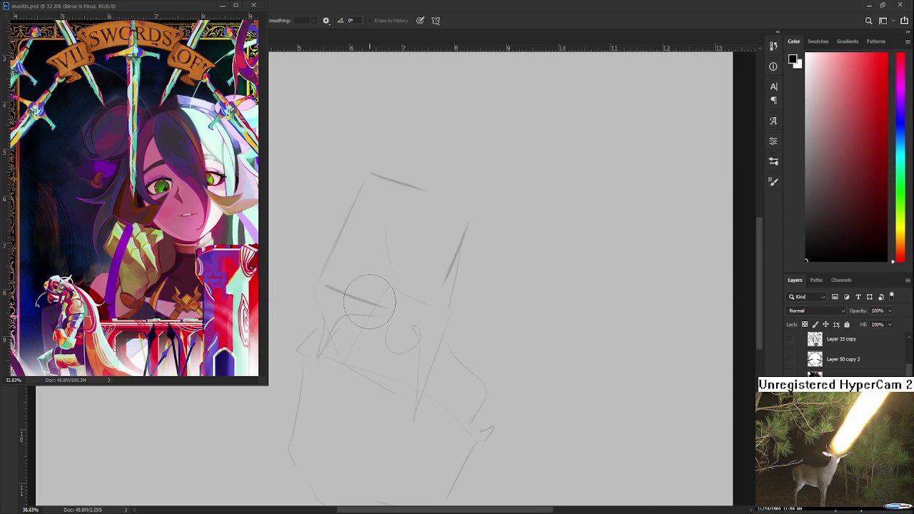
pyautogui.press('b')
pyautogui.moveTo(349, 323)
pyautogui.mouseDown()
pyautogui.moveTo(377, 301)
pyautogui.moveTo(394, 311)
pyautogui.mouseUp()
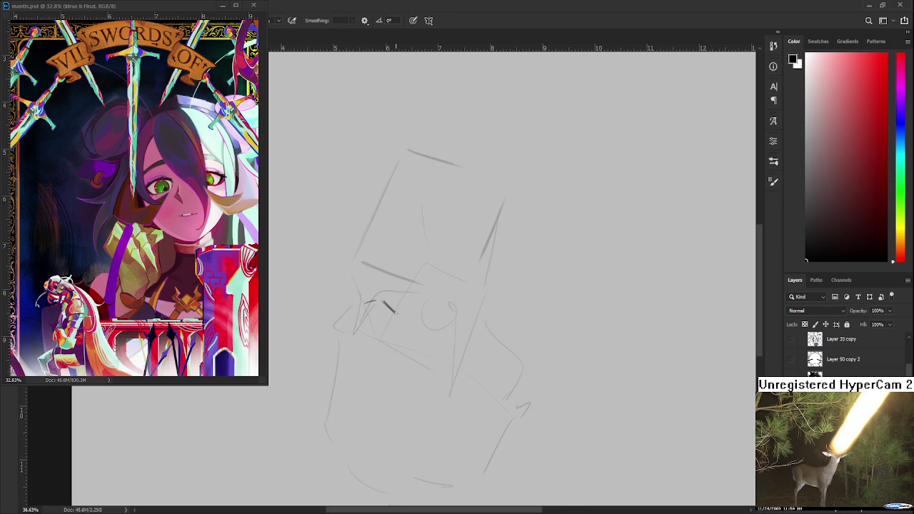
pyautogui.hotkey('ctrl', 'z')
pyautogui.hotkey('ctrl', 'z')
pyautogui.hotkey('ctrl', 'z')
pyautogui.moveTo(365, 297)
pyautogui.mouseDown()
pyautogui.moveTo(392, 308)
pyautogui.moveTo(377, 313)
pyautogui.moveTo(394, 321)
pyautogui.moveTo(383, 311)
pyautogui.mouseUp()
pyautogui.hotkey('ctrl', 'z')
pyautogui.hotkey('ctrl', 'z')
pyautogui.moveTo(366, 297); pyautogui.dragTo(427, 320)
pyautogui.hotkey('ctrl', 'z')
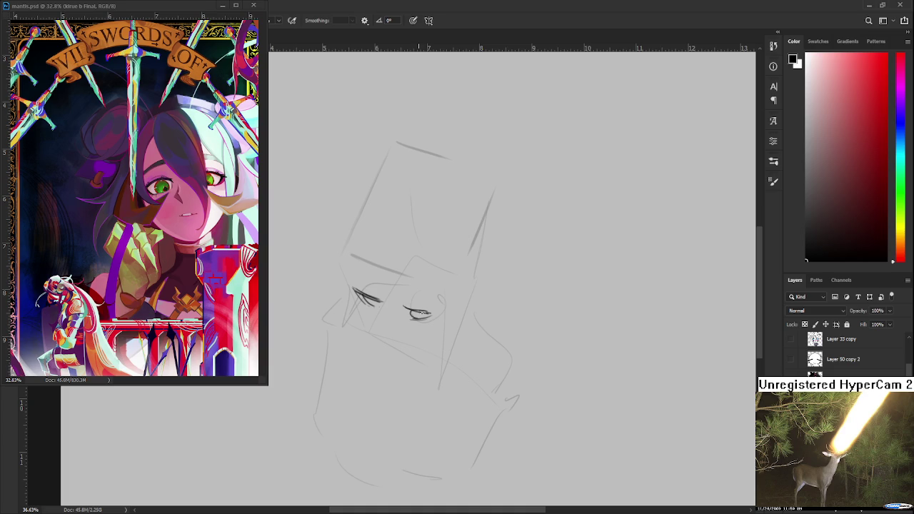
pyautogui.moveTo(419, 313); pyautogui.dragTo(425, 320)
# Try a small mouth, undo it, and draw an eyelid arc above the left eye.
pyautogui.moveTo(389, 319); pyautogui.dragTo(405, 311)
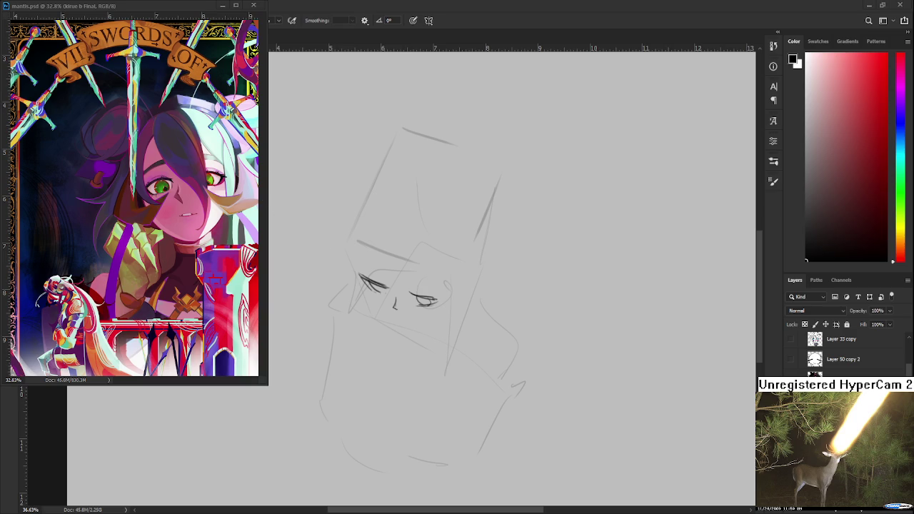
pyautogui.moveTo(386, 312)
pyautogui.mouseDown()
pyautogui.moveTo(408, 317)
pyautogui.moveTo(394, 316)
pyautogui.moveTo(405, 315)
pyautogui.moveTo(400, 330)
pyautogui.moveTo(387, 330)
pyautogui.moveTo(386, 305)
pyautogui.mouseUp()
pyautogui.hotkey('ctrl', 'z')
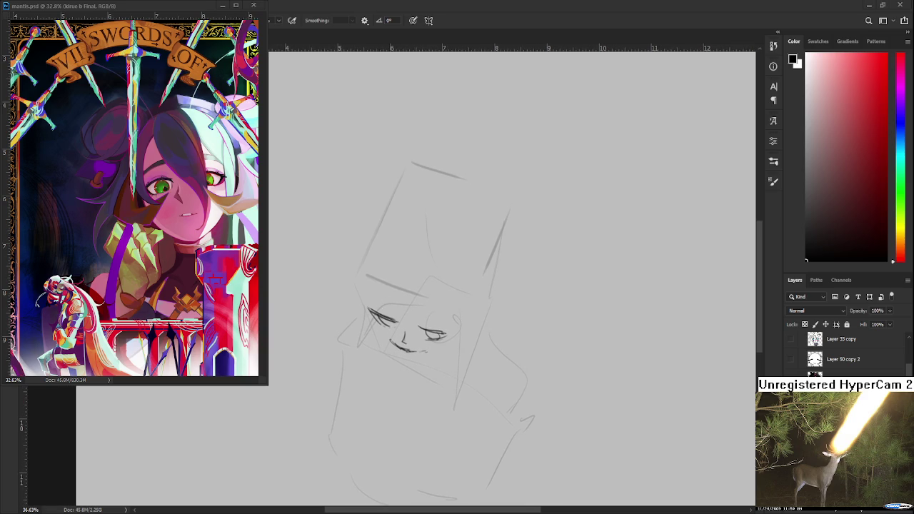
pyautogui.moveTo(372, 325); pyautogui.dragTo(387, 300)
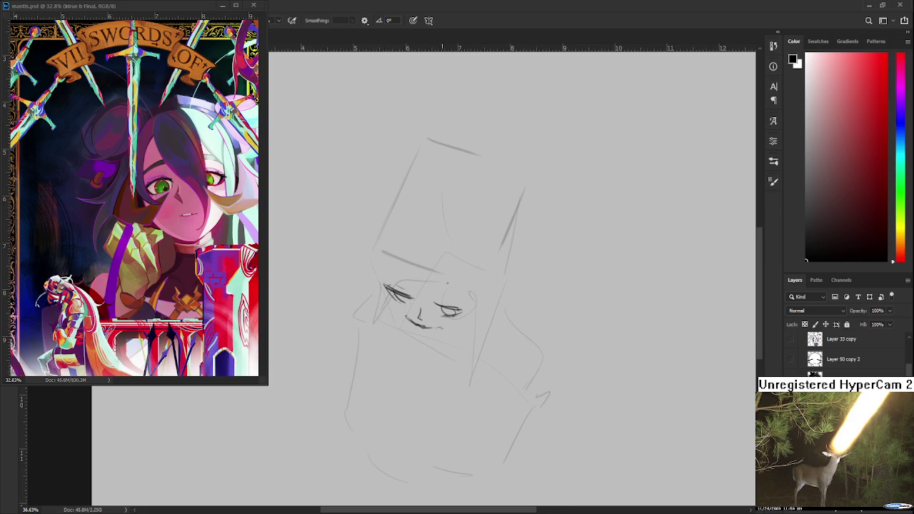
pyautogui.moveTo(403, 289); pyautogui.dragTo(410, 311)
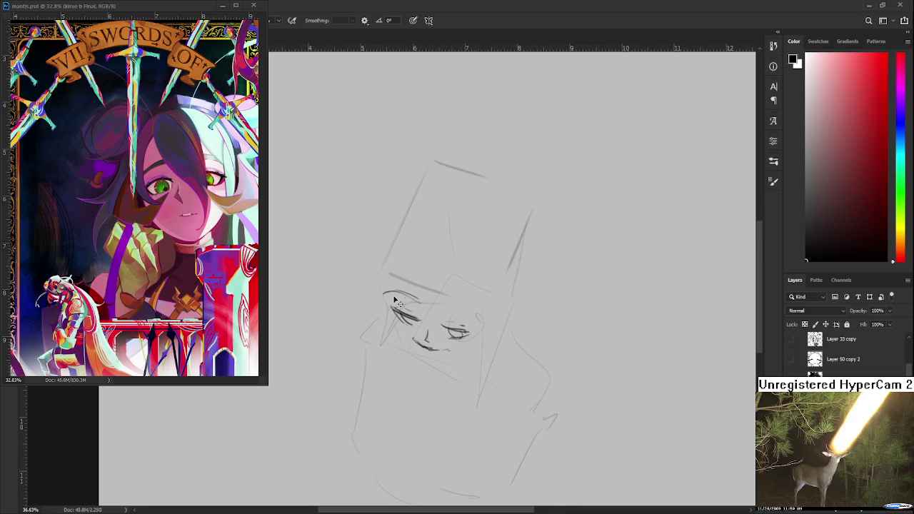
pyautogui.moveTo(392, 298)
pyautogui.mouseDown()
pyautogui.moveTo(417, 296)
pyautogui.moveTo(472, 317)
pyautogui.moveTo(438, 337)
pyautogui.mouseUp()
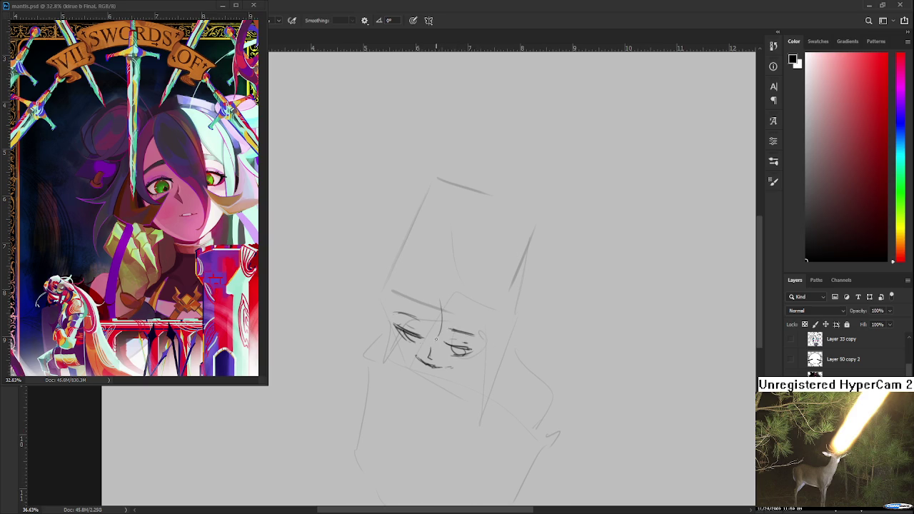
# Draw the nose with a single curved stroke and a short vertical line.
pyautogui.moveTo(444, 299); pyautogui.dragTo(447, 346)
pyautogui.hotkey('ctrl', 'z')
pyautogui.hotkey('ctrl', 'z')
pyautogui.hotkey('ctrl', 'z')
pyautogui.moveTo(455, 306); pyautogui.dragTo(451, 343)
pyautogui.hotkey('ctrl', 'z')
pyautogui.moveTo(449, 311)
pyautogui.mouseDown()
pyautogui.moveTo(431, 341)
pyautogui.moveTo(429, 323)
pyautogui.mouseUp()
pyautogui.scroll(-5, 359, 295)
pyautogui.scroll(-5, 843, 354)
pyautogui.scroll(-3, 842, 353)
pyautogui.click(790, 367)
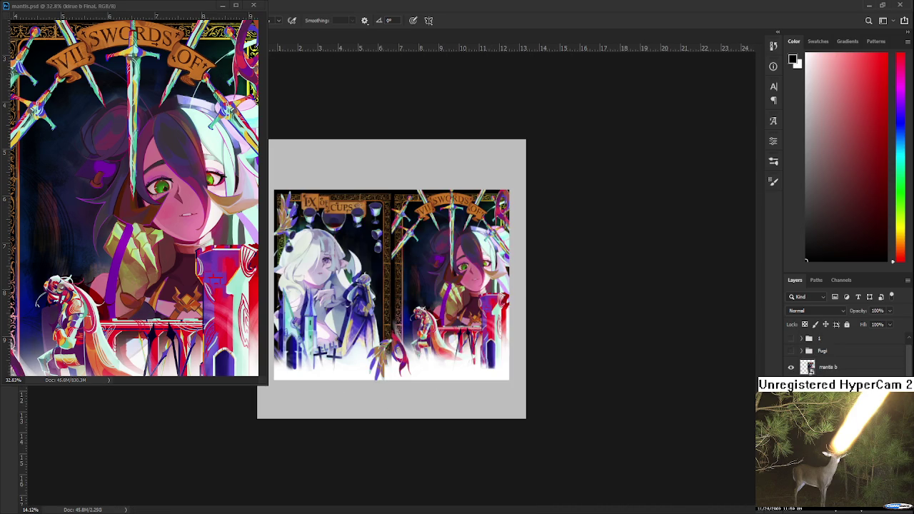
pyautogui.scroll(2, 338, 275)
pyautogui.scroll(2, 338, 274)
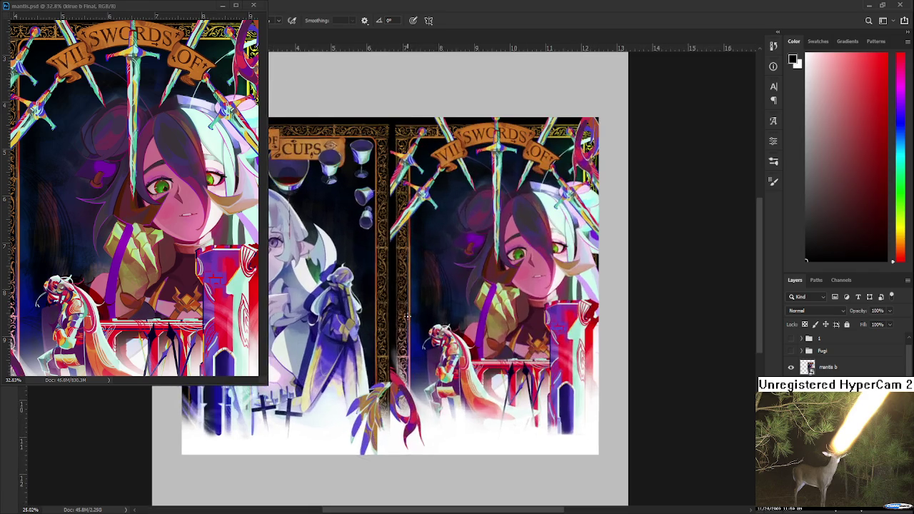
pyautogui.scroll(2, 338, 274)
pyautogui.moveTo(450, 336); pyautogui.dragTo(438, 383)
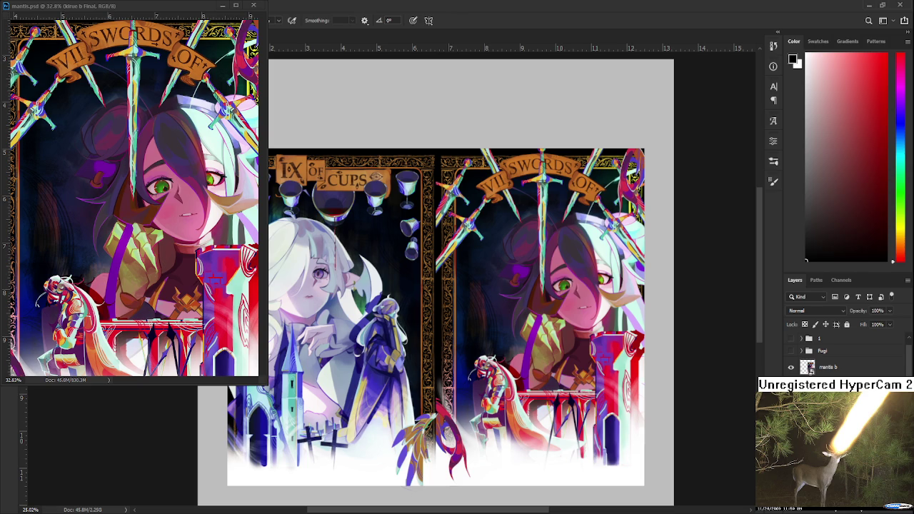
pyautogui.click(791, 367)
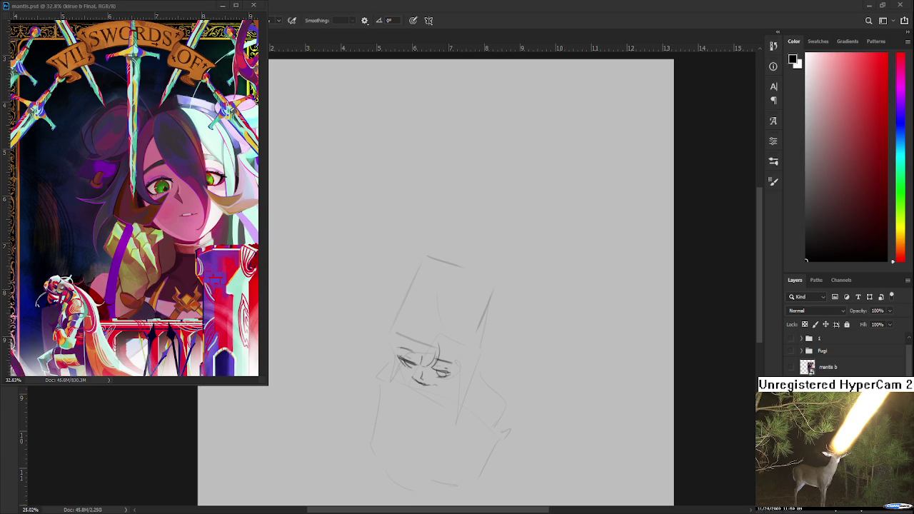
# Try darker hair strands by both eyes and a jaw-and-hair curve on the right, undoing misses.
pyautogui.scroll(3, 422, 357)
pyautogui.scroll(-1, 361, 303)
pyautogui.moveTo(357, 276)
pyautogui.mouseDown()
pyautogui.moveTo(361, 350)
pyautogui.moveTo(381, 361)
pyautogui.mouseUp()
pyautogui.hotkey('ctrl', 'z')
pyautogui.moveTo(382, 298); pyautogui.dragTo(386, 358)
pyautogui.hotkey('ctrl', 'z')
pyautogui.moveTo(383, 310)
pyautogui.mouseDown()
pyautogui.moveTo(389, 362)
pyautogui.moveTo(401, 373)
pyautogui.mouseUp()
pyautogui.moveTo(436, 342); pyautogui.dragTo(416, 325)
pyautogui.moveTo(423, 289)
pyautogui.mouseDown()
pyautogui.moveTo(454, 354)
pyautogui.moveTo(459, 309)
pyautogui.mouseUp()
pyautogui.hotkey('ctrl', 'z')
pyautogui.moveTo(450, 266); pyautogui.dragTo(427, 355)
pyautogui.hotkey('ctrl', 'z')
pyautogui.moveTo(452, 282)
pyautogui.mouseDown()
pyautogui.moveTo(427, 360)
pyautogui.moveTo(460, 370)
pyautogui.mouseUp()
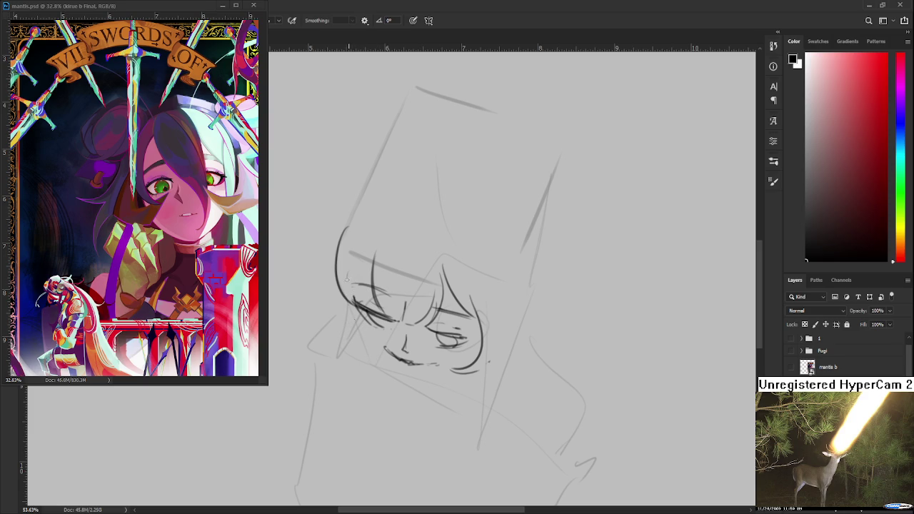
# Erase the old left hair arc and redraw it as one cleaner curve down the cheek.
pyautogui.moveTo(357, 275)
pyautogui.mouseDown()
pyautogui.moveTo(360, 341)
pyautogui.moveTo(364, 330)
pyautogui.moveTo(370, 345)
pyautogui.moveTo(325, 337)
pyautogui.mouseUp()
pyautogui.hotkey('ctrl', 'z')
pyautogui.hotkey('ctrl', 'z')
pyautogui.hotkey('ctrl', 'z')
pyautogui.moveTo(353, 284); pyautogui.dragTo(350, 344)
pyautogui.moveTo(362, 250)
pyautogui.mouseDown()
pyautogui.moveTo(338, 272)
pyautogui.moveTo(325, 325)
pyautogui.mouseUp()
pyautogui.hotkey('ctrl', 'z')
pyautogui.moveTo(375, 279); pyautogui.dragTo(366, 290)
pyautogui.hotkey('ctrl', 'z')
pyautogui.moveTo(376, 244)
pyautogui.mouseDown()
pyautogui.moveTo(338, 333)
pyautogui.moveTo(357, 331)
pyautogui.mouseUp()
pyautogui.hotkey('ctrl', 'z')
pyautogui.press('e')
pyautogui.moveTo(322, 284); pyautogui.dragTo(357, 347)
pyautogui.press('b')
pyautogui.moveTo(366, 250)
pyautogui.mouseDown()
pyautogui.moveTo(332, 330)
pyautogui.moveTo(321, 425)
pyautogui.mouseUp()
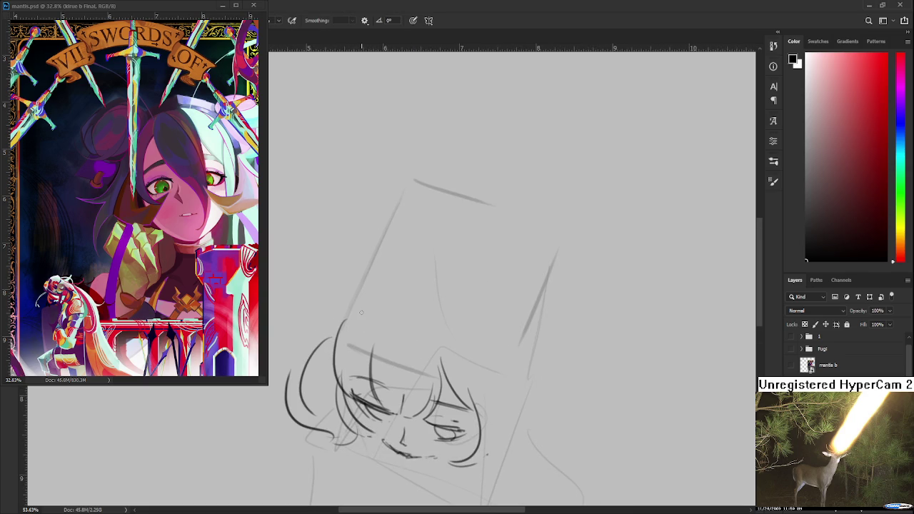
# Ink dark hair outlines on both sides of the head, erasing and patching the right one.
pyautogui.moveTo(331, 372)
pyautogui.mouseDown()
pyautogui.moveTo(316, 347)
pyautogui.moveTo(318, 372)
pyautogui.mouseUp()
pyautogui.moveTo(339, 439)
pyautogui.mouseDown()
pyautogui.moveTo(300, 363)
pyautogui.moveTo(340, 301)
pyautogui.mouseUp()
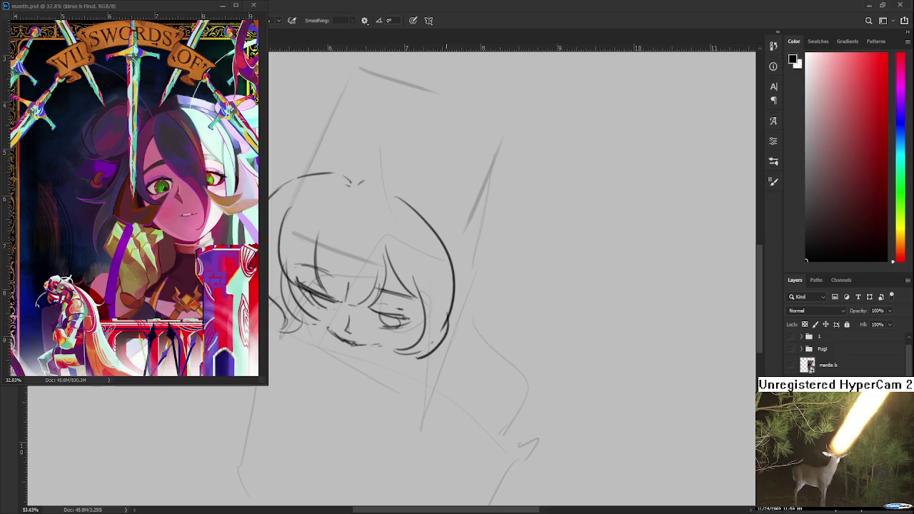
pyautogui.moveTo(443, 314); pyautogui.dragTo(418, 360)
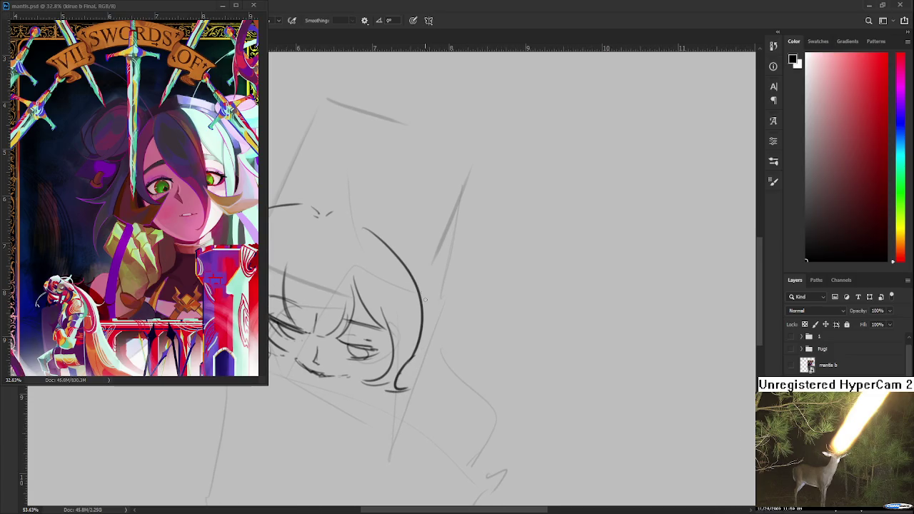
pyautogui.moveTo(423, 289); pyautogui.dragTo(412, 302)
pyautogui.press('e')
pyautogui.moveTo(404, 368); pyautogui.dragTo(391, 391)
pyautogui.press('b')
pyautogui.moveTo(406, 347); pyautogui.dragTo(388, 383)
pyautogui.moveTo(421, 327); pyautogui.dragTo(413, 364)
# Draw the top arc of the hair and the right hair curve, retrying discarded strokes.
pyautogui.moveTo(303, 235)
pyautogui.mouseDown()
pyautogui.moveTo(390, 327)
pyautogui.moveTo(375, 348)
pyautogui.mouseUp()
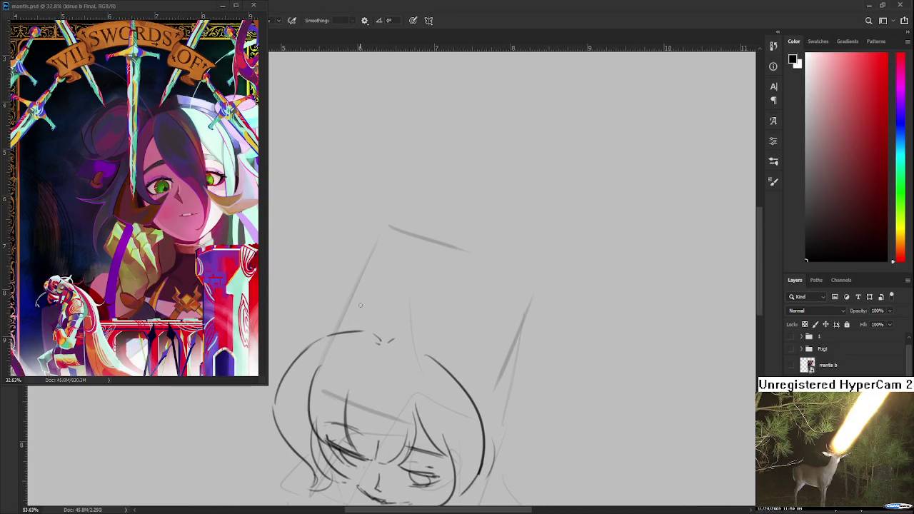
pyautogui.moveTo(319, 336); pyautogui.dragTo(367, 274)
pyautogui.hotkey('ctrl', 'z')
pyautogui.hotkey('ctrl', 'z')
pyautogui.moveTo(308, 343)
pyautogui.mouseDown()
pyautogui.moveTo(367, 274)
pyautogui.moveTo(433, 257)
pyautogui.moveTo(368, 213)
pyautogui.moveTo(448, 292)
pyautogui.mouseUp()
pyautogui.hotkey('ctrl', 'z')
pyautogui.moveTo(380, 221); pyautogui.dragTo(425, 237)
pyautogui.moveTo(435, 266); pyautogui.dragTo(453, 384)
pyautogui.hotkey('ctrl', 'z')
pyautogui.hotkey('ctrl', 'z')
pyautogui.moveTo(417, 229)
pyautogui.mouseDown()
pyautogui.moveTo(373, 216)
pyautogui.moveTo(387, 222)
pyautogui.mouseUp()
pyautogui.hotkey('ctrl', 'z')
pyautogui.moveTo(429, 346)
pyautogui.mouseDown()
pyautogui.moveTo(386, 218)
pyautogui.moveTo(390, 379)
pyautogui.mouseUp()
pyautogui.hotkey('ctrl', 'z')
pyautogui.moveTo(394, 221)
pyautogui.mouseDown()
pyautogui.moveTo(421, 342)
pyautogui.moveTo(389, 395)
pyautogui.mouseUp()
pyautogui.moveTo(406, 358); pyautogui.dragTo(465, 329)
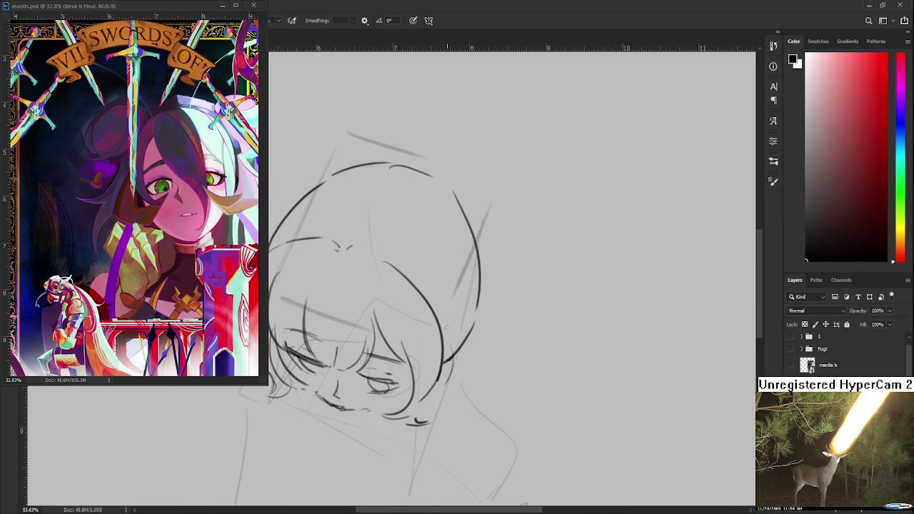
pyautogui.scroll(-2, 455, 327)
pyautogui.scroll(-2, 455, 327)
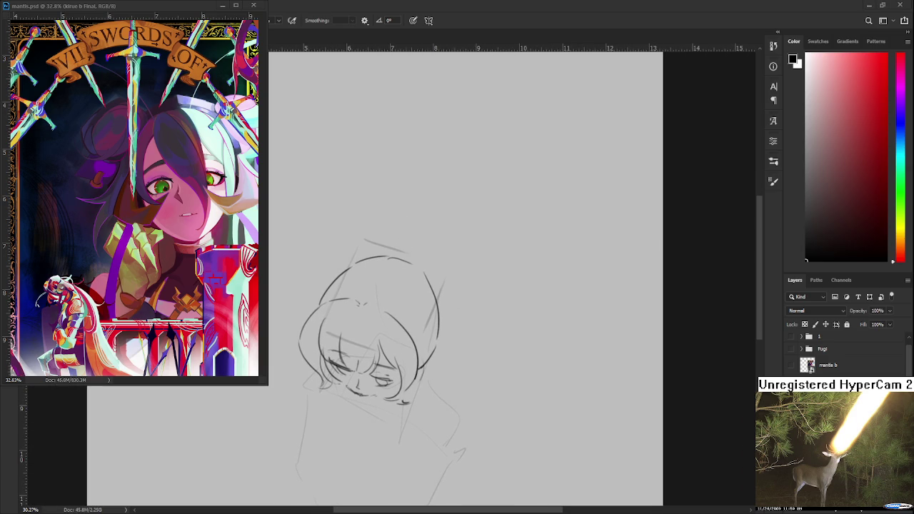
# Try a pointed hat tip above the head, then undo the attempts.
pyautogui.moveTo(292, 189)
pyautogui.mouseDown()
pyautogui.moveTo(306, 224)
pyautogui.moveTo(365, 265)
pyautogui.moveTo(315, 291)
pyautogui.moveTo(320, 298)
pyautogui.moveTo(305, 242)
pyautogui.moveTo(314, 236)
pyautogui.moveTo(334, 298)
pyautogui.mouseUp()
pyautogui.hotkey('ctrl', 'z')
pyautogui.hotkey('ctrl', 'z')
pyautogui.hotkey('ctrl', 'z')
pyautogui.hotkey('ctrl', 'z')
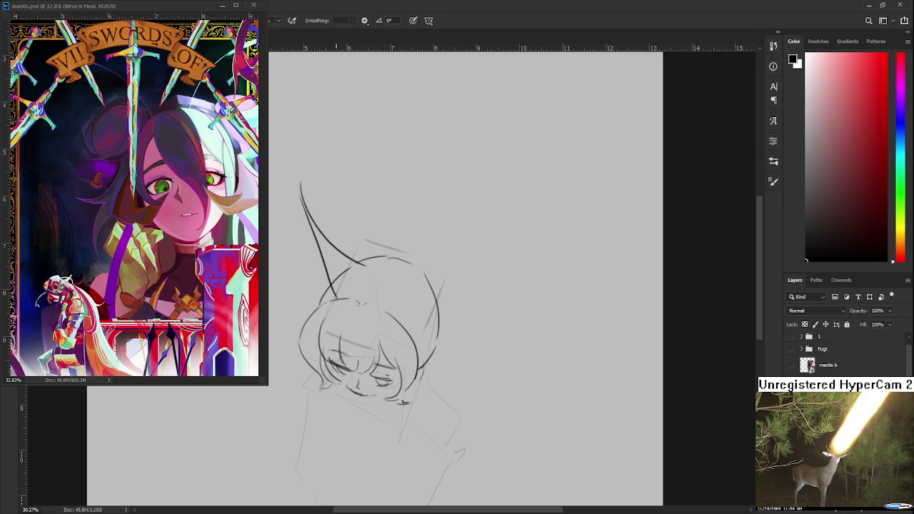
pyautogui.moveTo(312, 261); pyautogui.dragTo(344, 268)
pyautogui.moveTo(333, 207); pyautogui.dragTo(347, 312)
pyautogui.hotkey('ctrl', 'z')
pyautogui.moveTo(337, 207); pyautogui.dragTo(347, 243)
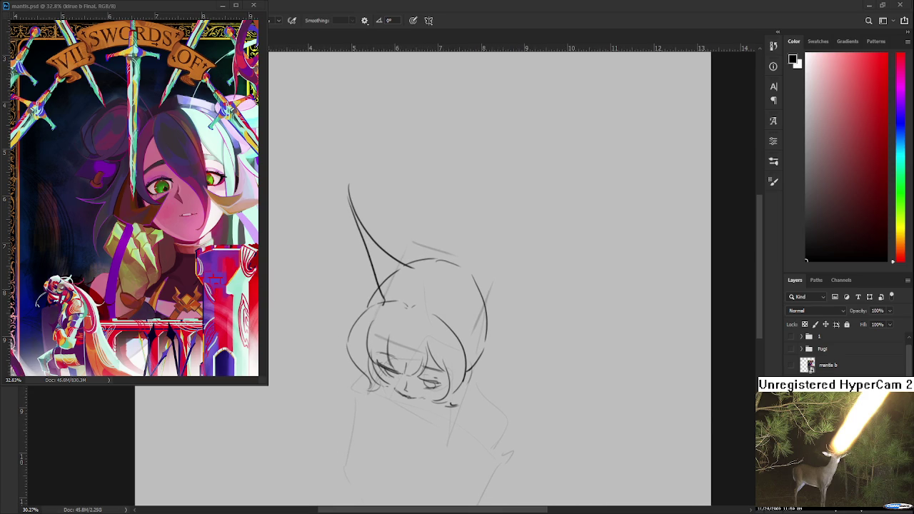
pyautogui.hotkey('ctrl', 'z')
pyautogui.hotkey('ctrl', 'z')
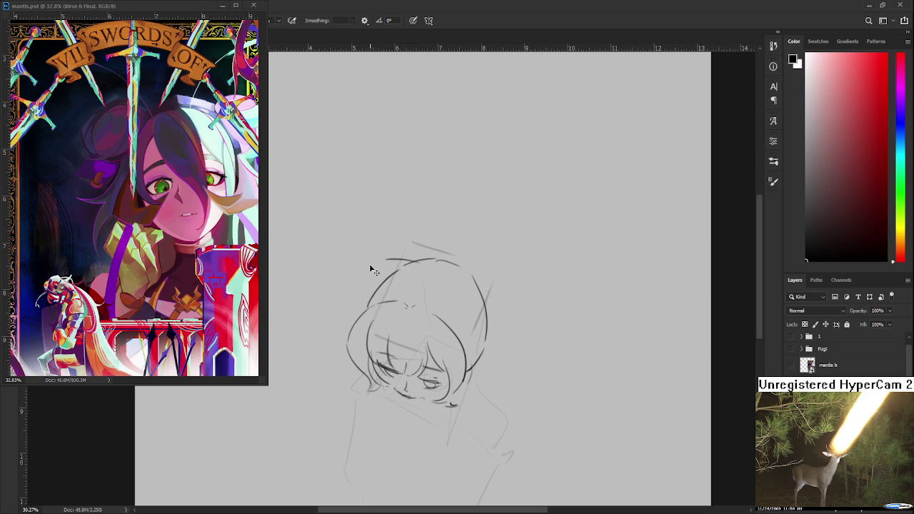
# Sketch brim lines sweeping left from the head and curving down on the right.
pyautogui.moveTo(400, 262); pyautogui.dragTo(344, 278)
pyautogui.hotkey('ctrl', 'z')
pyautogui.moveTo(393, 263); pyautogui.dragTo(346, 280)
pyautogui.hotkey('ctrl', 'z')
pyautogui.moveTo(391, 263)
pyautogui.mouseDown()
pyautogui.moveTo(316, 276)
pyautogui.moveTo(371, 303)
pyautogui.moveTo(362, 285)
pyautogui.moveTo(277, 295)
pyautogui.mouseUp()
pyautogui.hotkey('ctrl', 'z')
pyautogui.hotkey('ctrl', 'z')
pyautogui.hotkey('ctrl', 'z')
pyautogui.moveTo(339, 320); pyautogui.dragTo(286, 307)
pyautogui.hotkey('ctrl', 'z')
pyautogui.moveTo(415, 335)
pyautogui.mouseDown()
pyautogui.moveTo(384, 335)
pyautogui.moveTo(319, 302)
pyautogui.mouseUp()
pyautogui.moveTo(379, 254)
pyautogui.mouseDown()
pyautogui.moveTo(414, 319)
pyautogui.moveTo(426, 334)
pyautogui.moveTo(440, 330)
pyautogui.moveTo(384, 318)
pyautogui.mouseUp()
pyautogui.hotkey('ctrl', 'z')
pyautogui.hotkey('ctrl', 'z')
pyautogui.hotkey('ctrl', 'z')
pyautogui.hotkey('ctrl', 'z')
pyautogui.moveTo(344, 237)
pyautogui.mouseDown()
pyautogui.moveTo(355, 265)
pyautogui.moveTo(436, 326)
pyautogui.moveTo(333, 317)
pyautogui.moveTo(431, 327)
pyautogui.moveTo(445, 354)
pyautogui.mouseUp()
pyautogui.hotkey('ctrl', 'z')
# Add a short stroke along the top hair curve and erase faint lines right of the face.
pyautogui.press('e')
pyautogui.moveTo(348, 305); pyautogui.dragTo(399, 345)
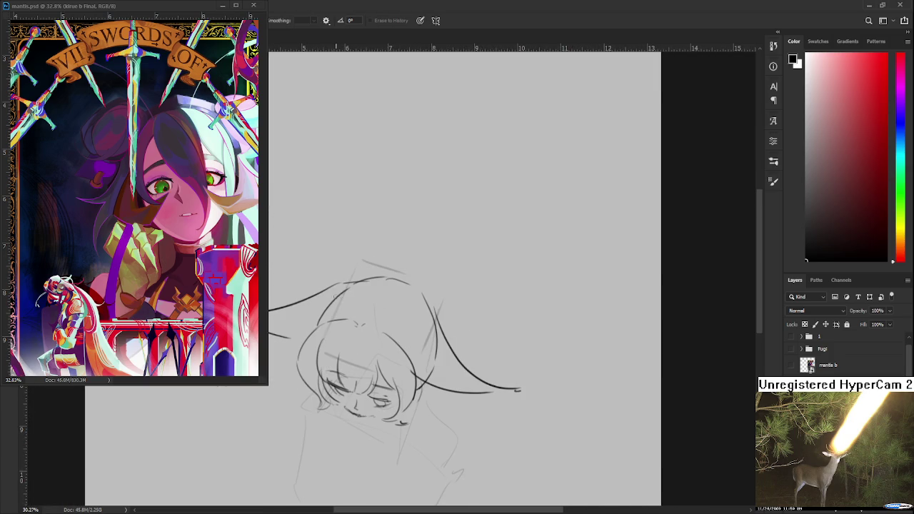
pyautogui.press('b')
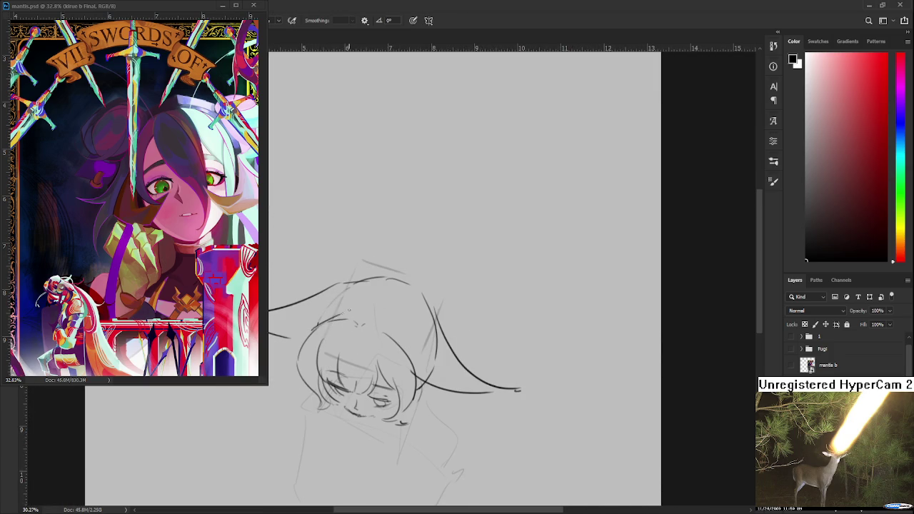
pyautogui.moveTo(356, 285); pyautogui.dragTo(377, 281)
pyautogui.press('e')
pyautogui.moveTo(436, 359)
pyautogui.mouseDown()
pyautogui.moveTo(430, 326)
pyautogui.moveTo(429, 377)
pyautogui.mouseUp()
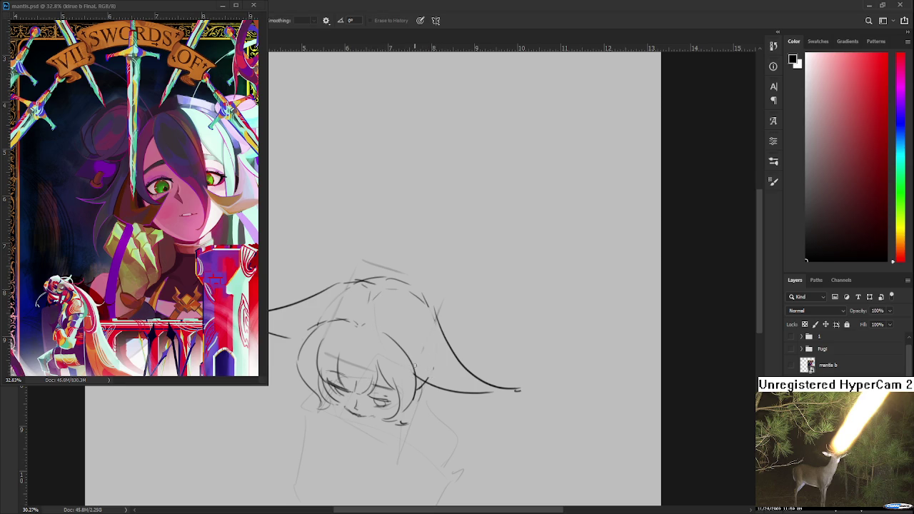
pyautogui.scroll(-2, 414, 365)
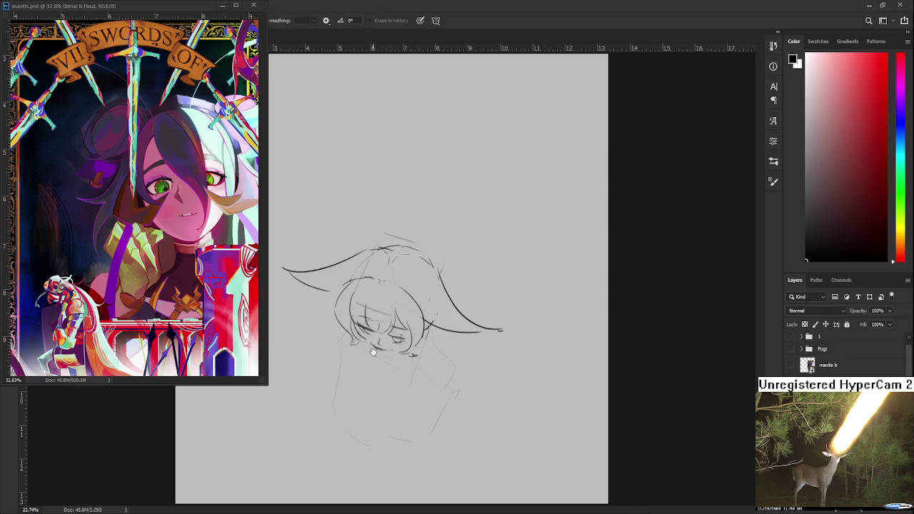
# Darken the jaw line and add small strokes at the chin and left cheek.
pyautogui.scroll(3, 388, 355)
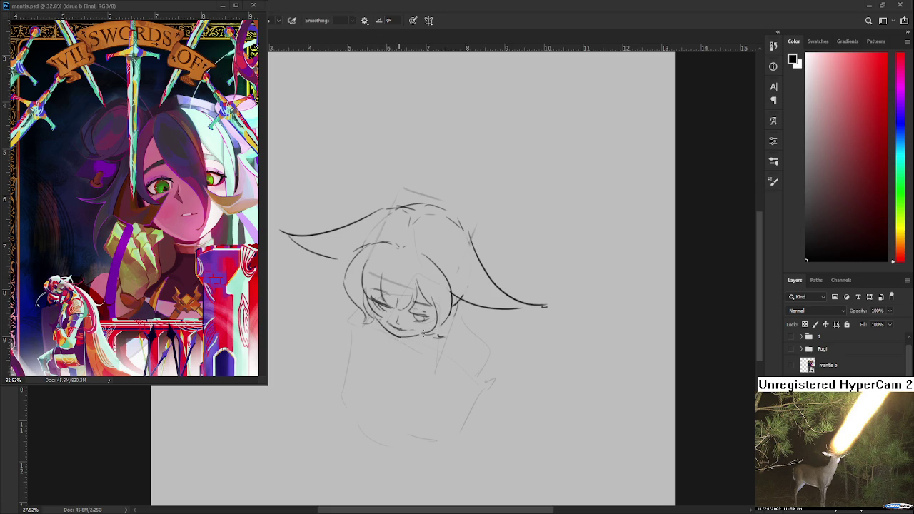
pyautogui.moveTo(414, 336); pyautogui.dragTo(432, 330)
pyautogui.moveTo(427, 323); pyautogui.dragTo(419, 343)
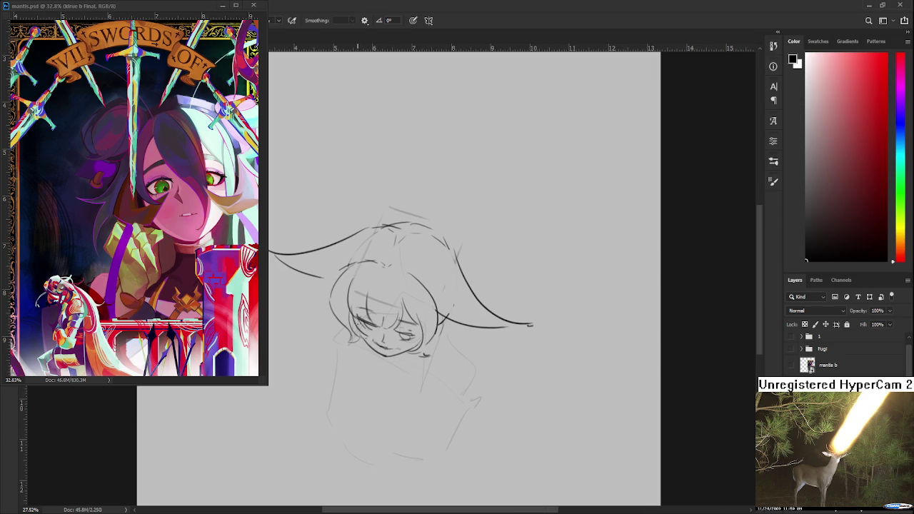
pyautogui.moveTo(360, 334)
pyautogui.mouseDown()
pyautogui.moveTo(379, 351)
pyautogui.moveTo(371, 364)
pyautogui.moveTo(418, 350)
pyautogui.mouseUp()
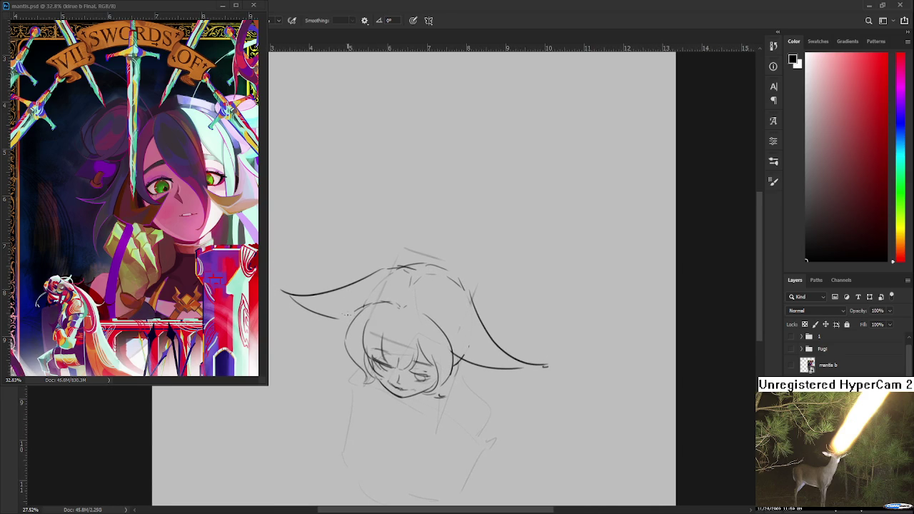
# Add a small bun arc at the head's upper left, toggling undo/redo to compare it.
pyautogui.moveTo(350, 312); pyautogui.dragTo(393, 270)
pyautogui.hotkey('ctrl', 'z')
pyautogui.hotkey('ctrl', 'shift', 'z')
pyautogui.hotkey('ctrl', 'z')
pyautogui.hotkey('ctrl', 'shift', 'z')
pyautogui.hotkey('ctrl', 'z')
pyautogui.hotkey('ctrl', 'shift', 'z')
pyautogui.hotkey('ctrl', 'z')
pyautogui.hotkey('ctrl', 'shift', 'z')
pyautogui.hotkey('ctrl', 'z')
pyautogui.hotkey('ctrl', 'shift', 'z')
pyautogui.hotkey('ctrl', 'z')
pyautogui.hotkey('ctrl', 'shift', 'z')
pyautogui.hotkey('ctrl', 'z')
pyautogui.hotkey('ctrl', 'shift', 'z')
# Add a short vertical stroke beside the head and toggle it on and off to compare.
pyautogui.moveTo(395, 262); pyautogui.dragTo(391, 293)
pyautogui.hotkey('ctrl', 'z')
pyautogui.hotkey('ctrl', 'shift', 'z')
pyautogui.hotkey('ctrl', 'z')
pyautogui.hotkey('ctrl', 'shift', 'z')
pyautogui.hotkey('ctrl', 'shift', 'z')
pyautogui.hotkey('ctrl', 'z')
pyautogui.hotkey('ctrl', 'shift', 'z')
pyautogui.hotkey('ctrl', 'z')
pyautogui.hotkey('ctrl', 'shift', 'z')
pyautogui.hotkey('ctrl', 'z')
pyautogui.hotkey('ctrl', 'shift', 'z')
# Draw a pointed ear beside the face and minimise the mantis.psd reference window.
pyautogui.moveTo(456, 323); pyautogui.dragTo(386, 277)
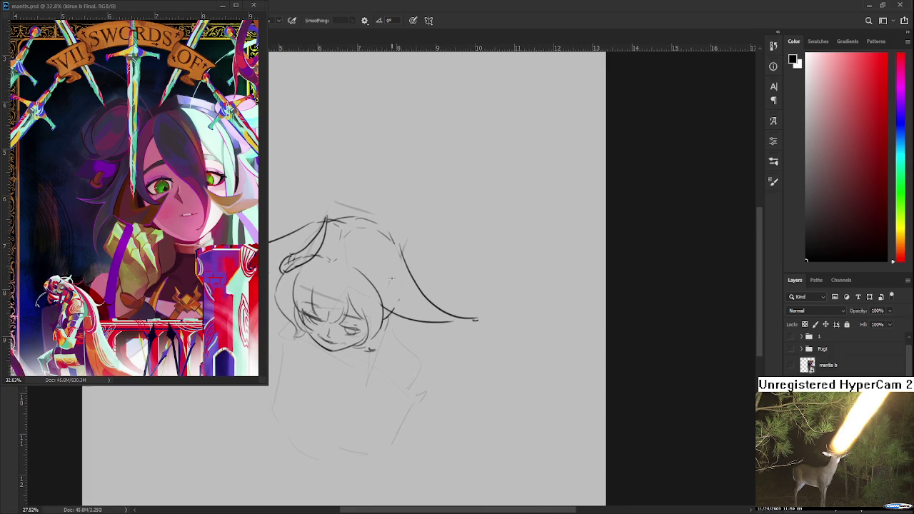
pyautogui.moveTo(378, 297)
pyautogui.mouseDown()
pyautogui.moveTo(386, 285)
pyautogui.moveTo(379, 321)
pyautogui.moveTo(430, 309)
pyautogui.mouseUp()
pyautogui.hotkey('ctrl', 'z')
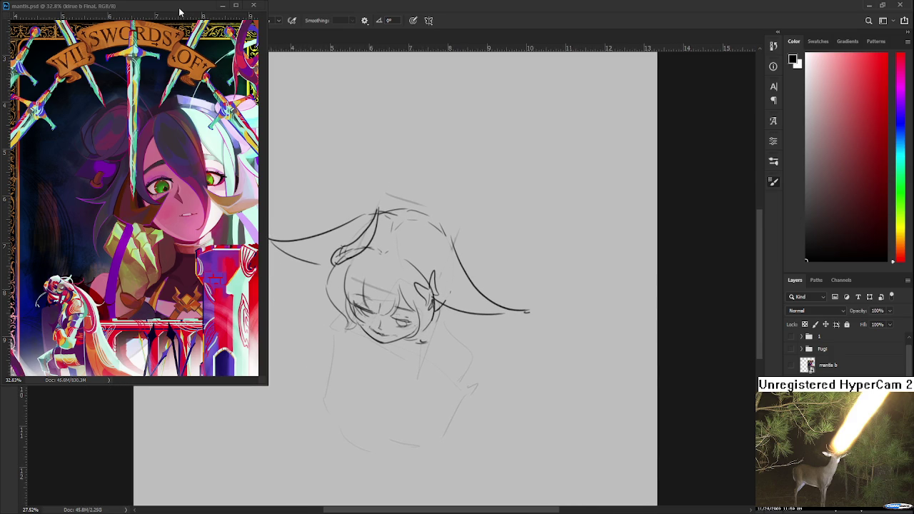
pyautogui.click(222, 6)
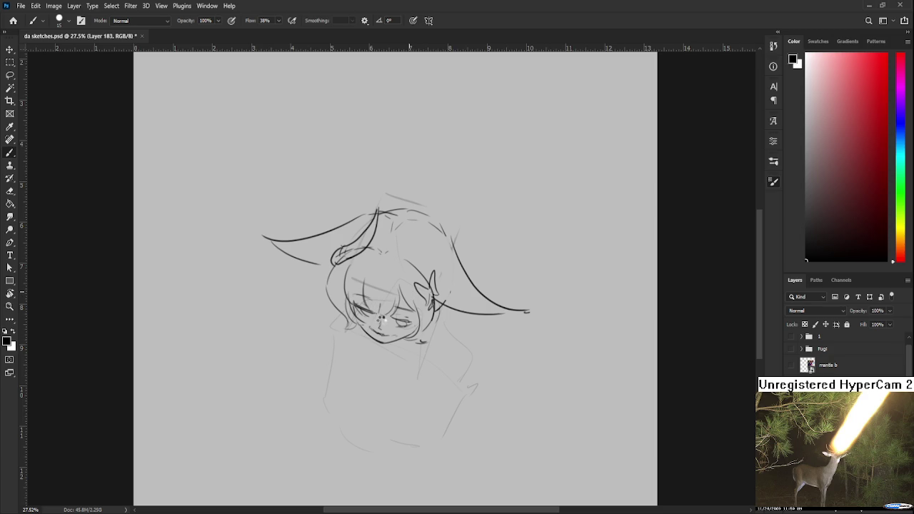
# Flip the canvas horizontally with Ctrl+Shift+H and zoom in on the sketch.
pyautogui.hotkey('ctrl', 'shift', 'h')
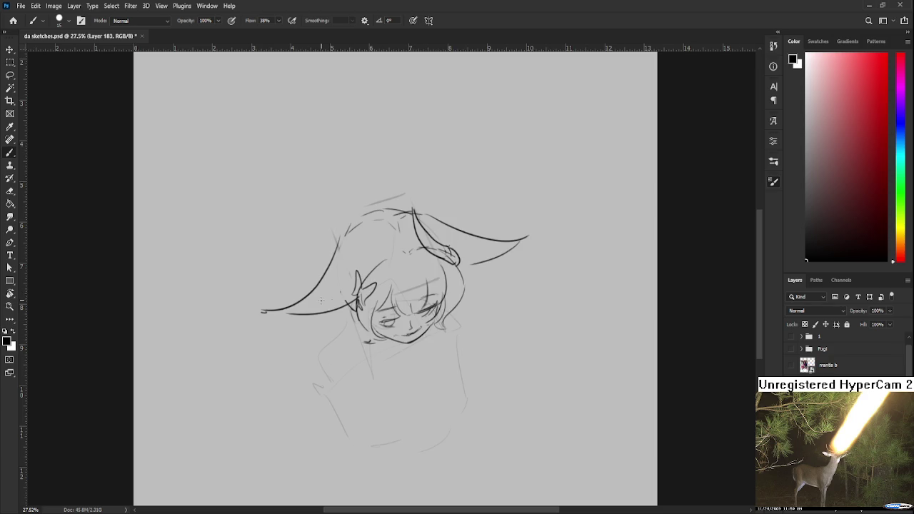
pyautogui.scroll(2, 372, 306)
# Lasso the eye on the left and scale it up to 109.29% with Free Transform.
pyautogui.press('l')
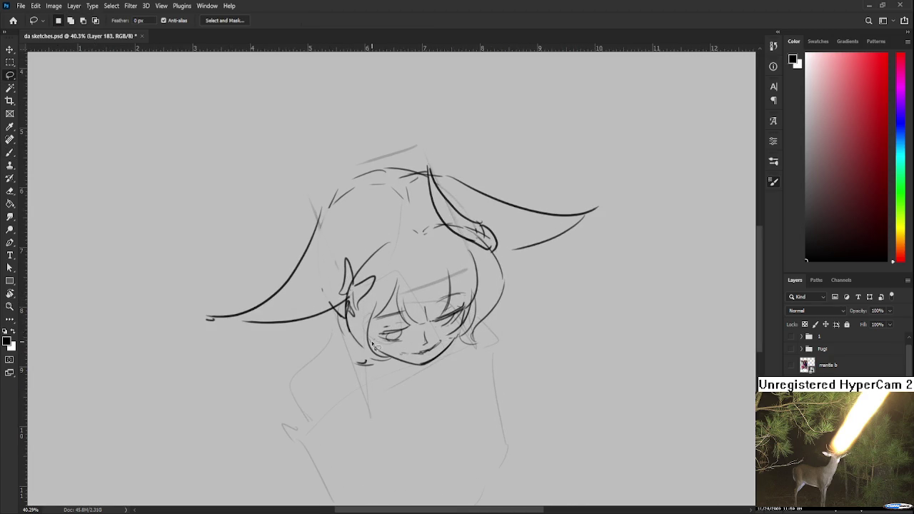
pyautogui.moveTo(387, 350); pyautogui.dragTo(385, 348)
pyautogui.hotkey('ctrl', 't')
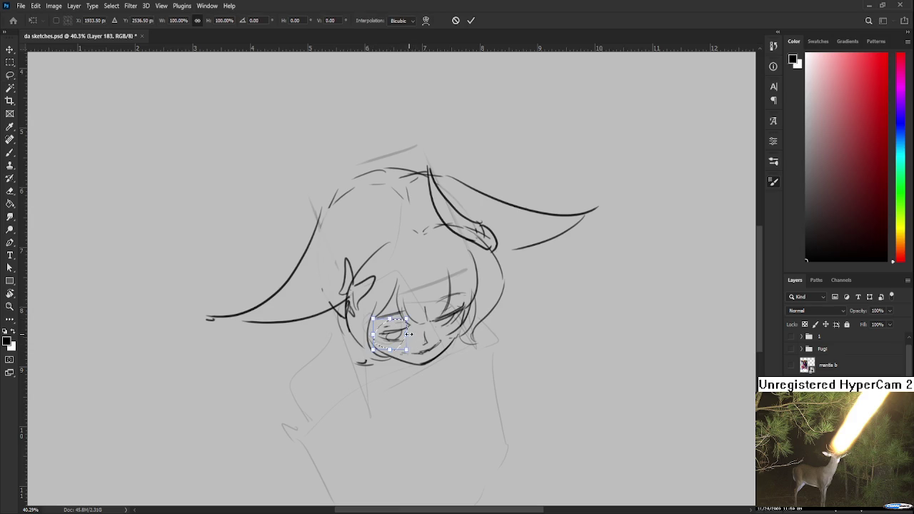
pyautogui.press('Return')
pyautogui.hotkey('ctrl', 'd')
pyautogui.hotkey('ctrl', 't')
pyautogui.moveTo(416, 344); pyautogui.dragTo(420, 343)
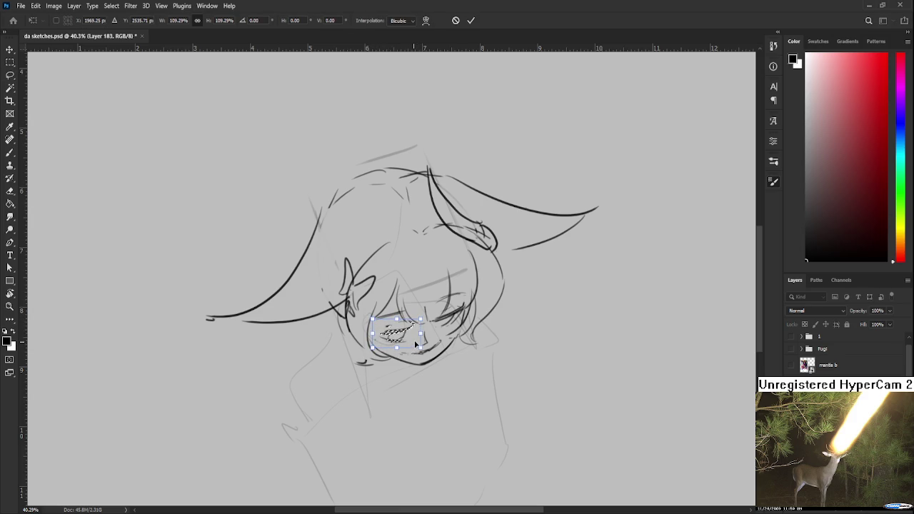
pyautogui.press('Return')
pyautogui.press('e')
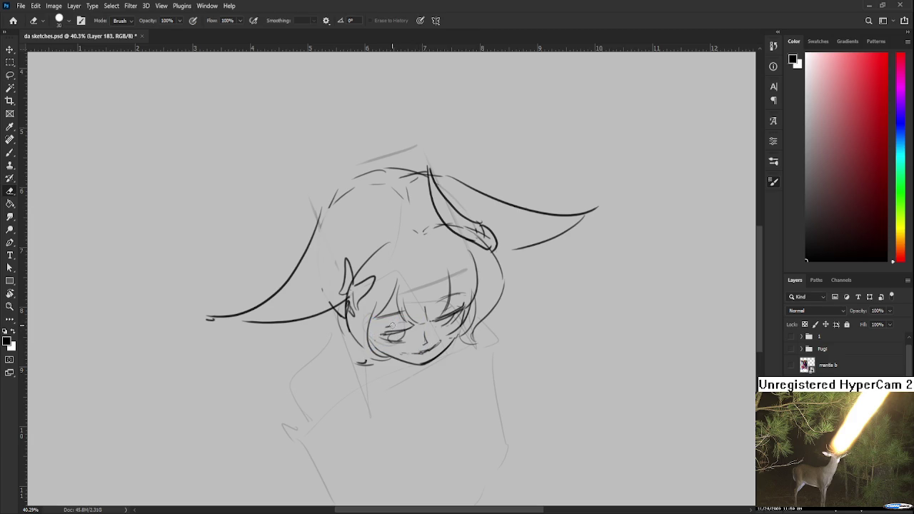
pyautogui.press('b')
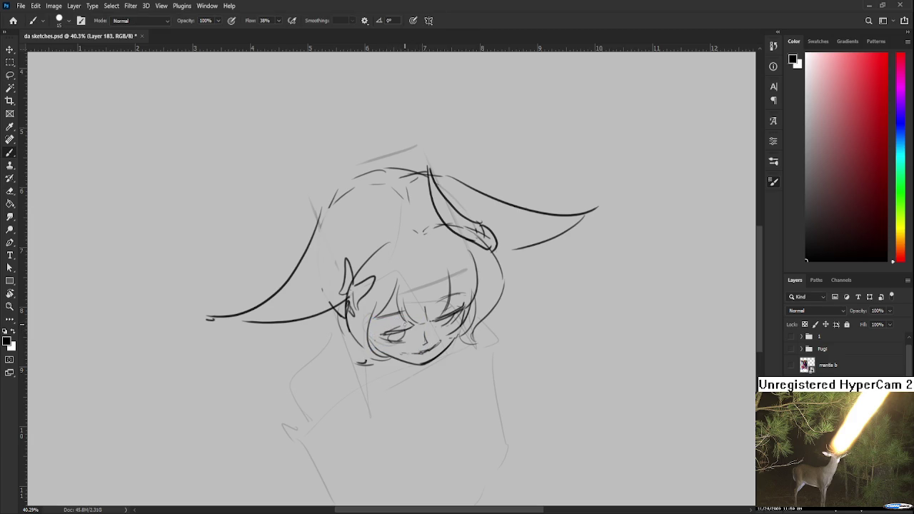
# Erase the girl's old mouth strokes.
pyautogui.moveTo(436, 309); pyautogui.dragTo(418, 299)
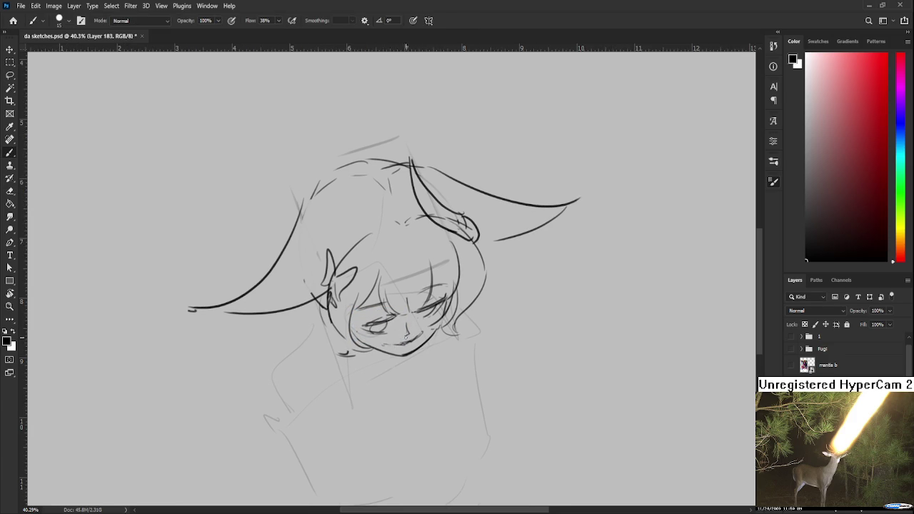
pyautogui.press('e')
pyautogui.press('b')
pyautogui.press('e')
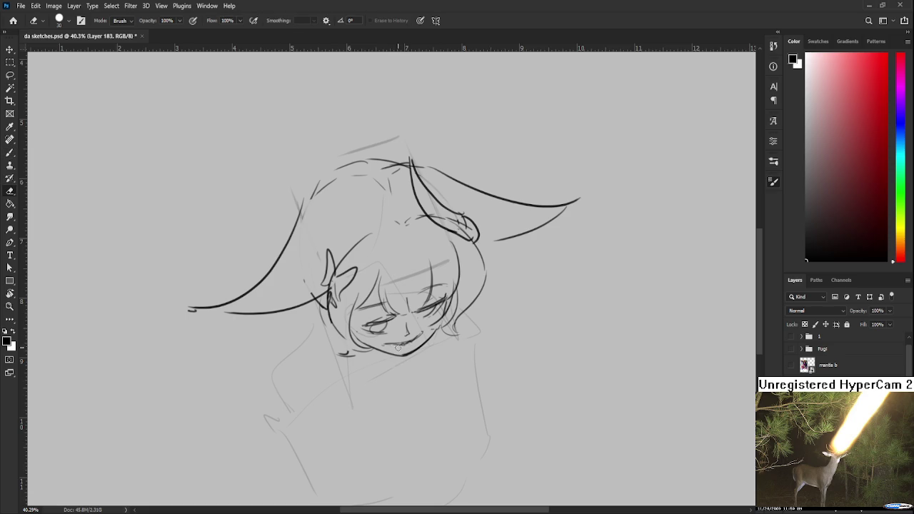
pyautogui.press('b')
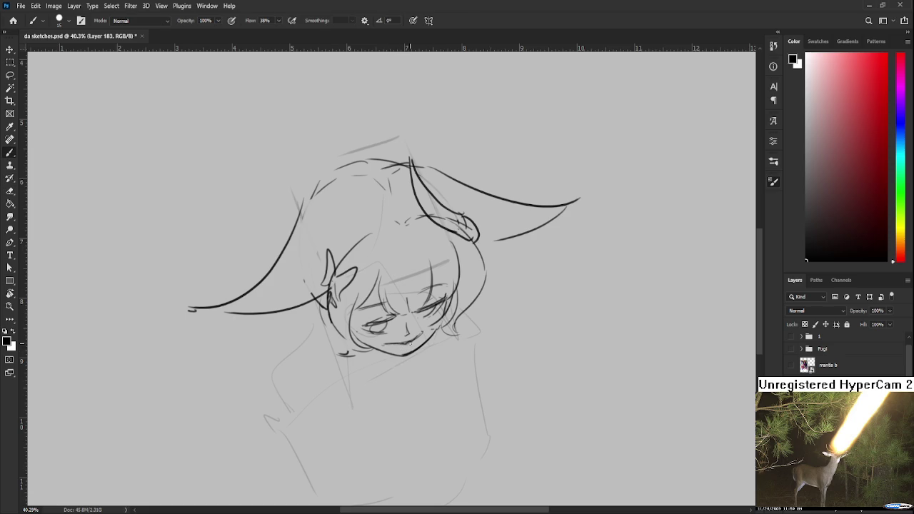
pyautogui.press('e')
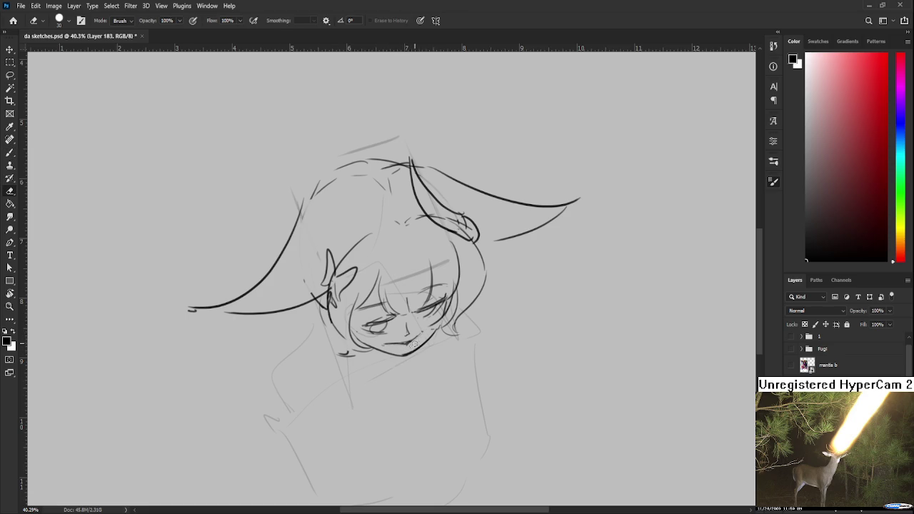
pyautogui.press('b')
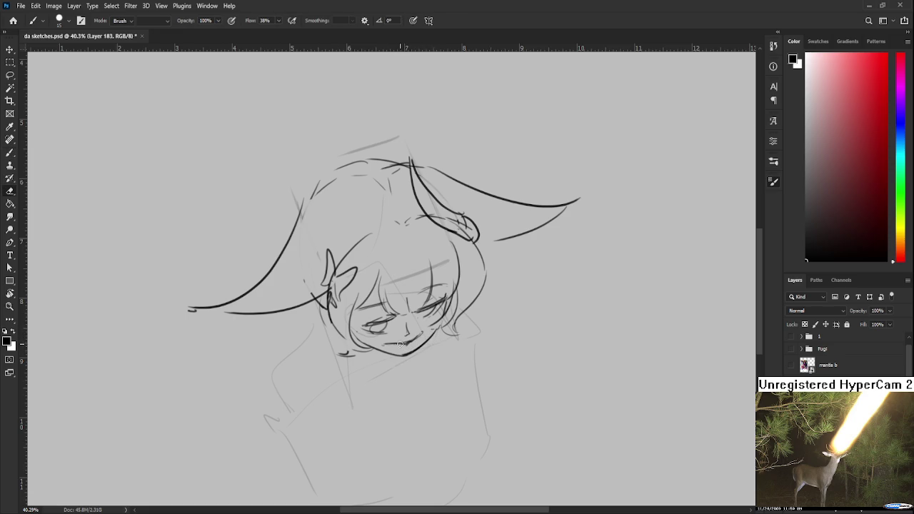
pyautogui.press('e')
pyautogui.moveTo(408, 344); pyautogui.dragTo(425, 332)
# Draw a small new mouth line with the brush reduced from 15 to 9.
pyautogui.press('b')
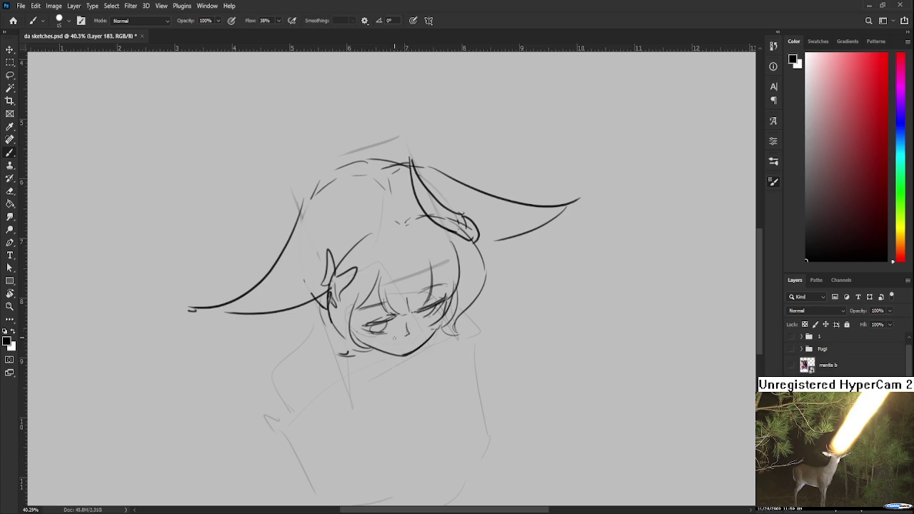
pyautogui.press('[')
pyautogui.press('[')
pyautogui.moveTo(402, 340); pyautogui.dragTo(411, 340)
# Lasso the hat's crown and right brim lines above the face.
pyautogui.scroll(2, 429, 335)
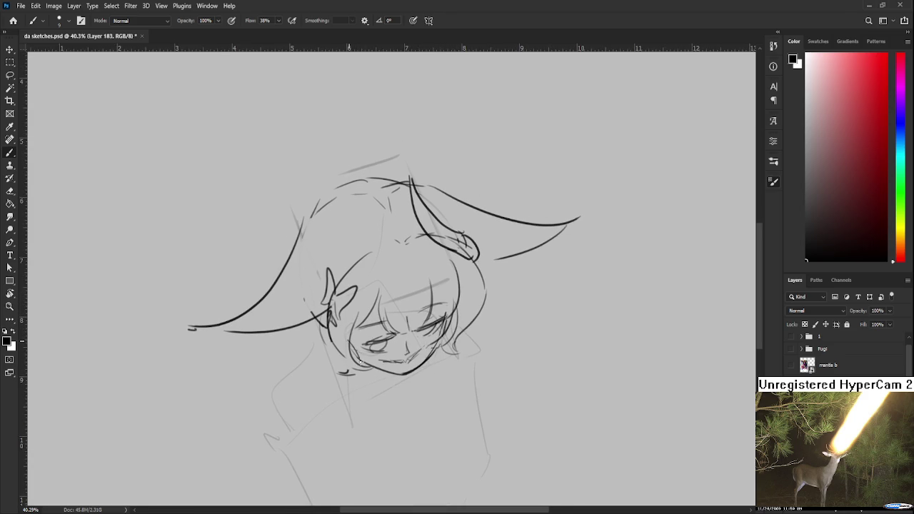
pyautogui.scroll(-2, 368, 313)
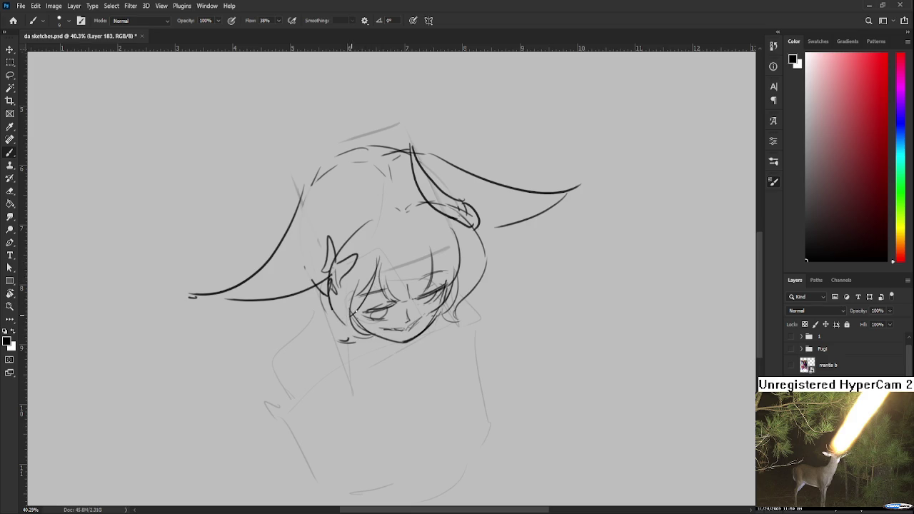
pyautogui.moveTo(375, 262); pyautogui.dragTo(365, 294)
pyautogui.moveTo(355, 349); pyautogui.dragTo(359, 338)
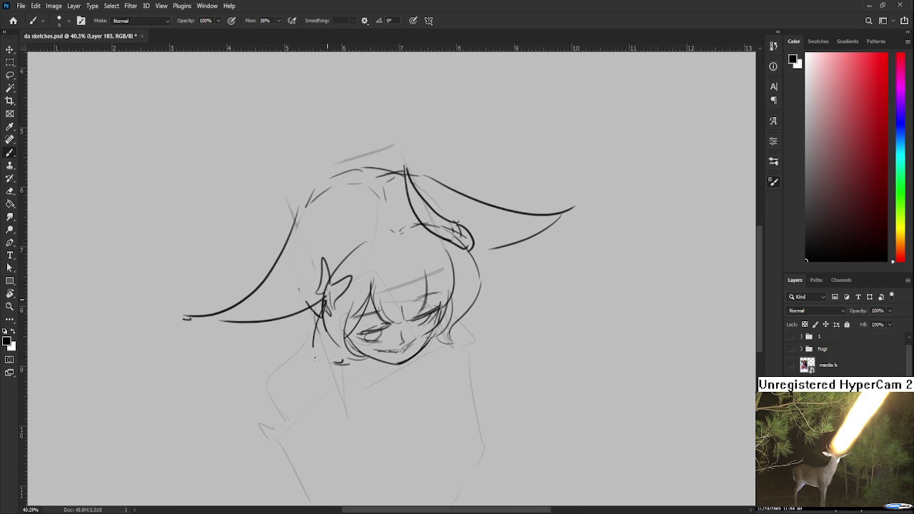
pyautogui.moveTo(465, 316)
pyautogui.mouseDown()
pyautogui.moveTo(444, 324)
pyautogui.moveTo(451, 335)
pyautogui.mouseUp()
pyautogui.scroll(2, 459, 303)
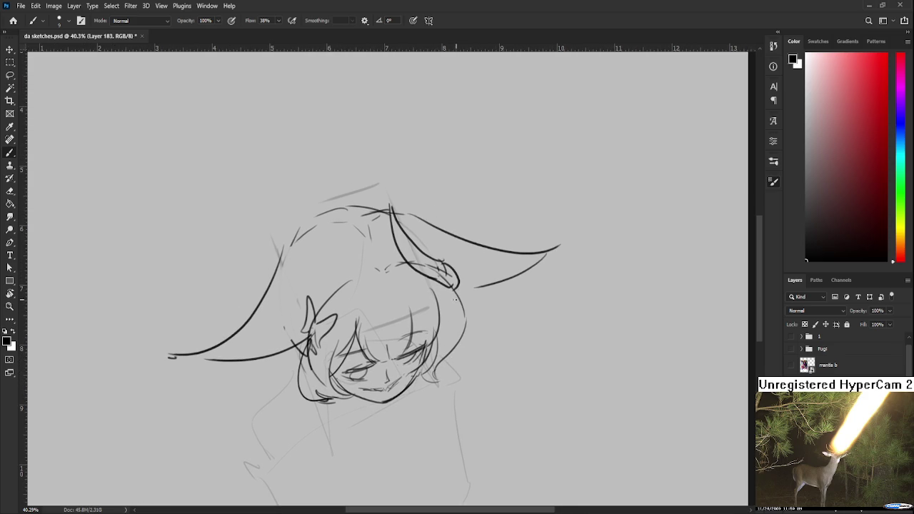
pyautogui.press('l')
pyautogui.moveTo(387, 288)
pyautogui.mouseDown()
pyautogui.moveTo(446, 328)
pyautogui.moveTo(450, 343)
pyautogui.mouseUp()
# Move the lassoed hat crown and right brim about 15 px left, then deselect.
pyautogui.hotkey('ctrl', 't')
pyautogui.moveTo(493, 289); pyautogui.dragTo(489, 290)
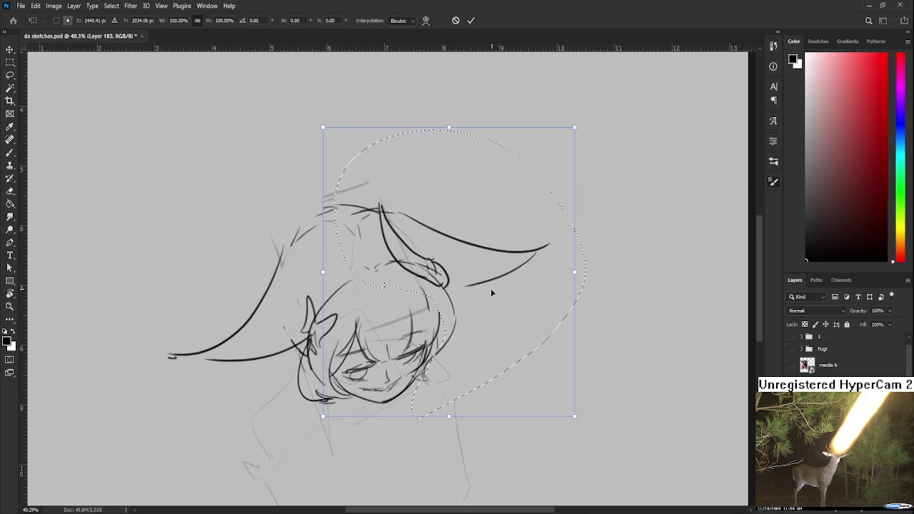
pyautogui.press('Return')
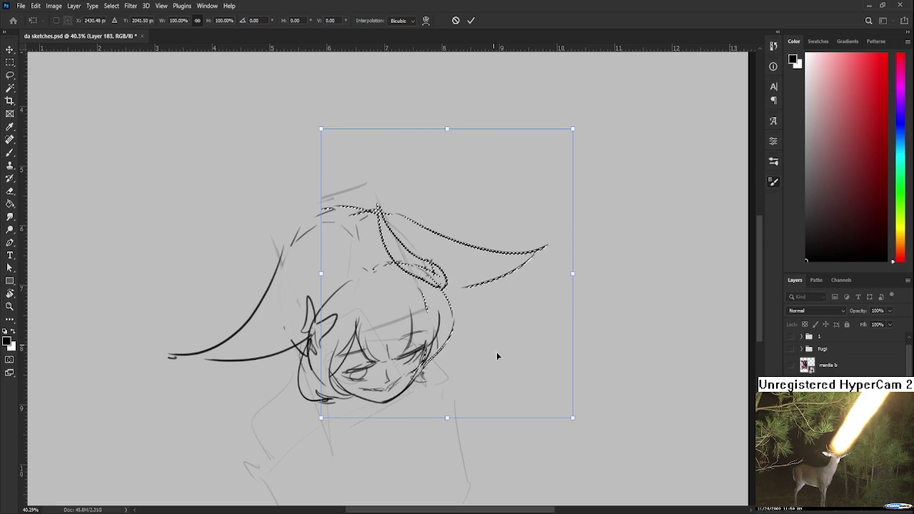
pyautogui.hotkey('ctrl', 'd')
pyautogui.scroll(-3, 488, 328)
pyautogui.scroll(-1, 489, 297)
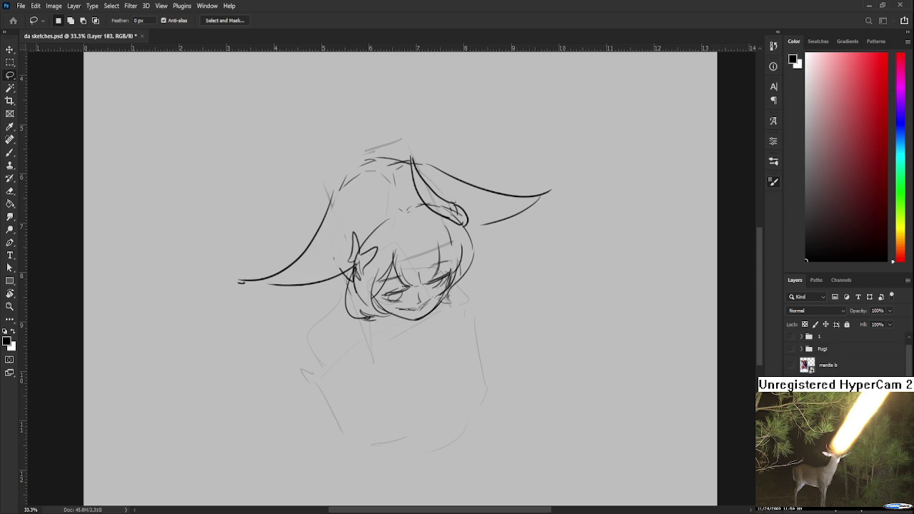
pyautogui.moveTo(478, 299); pyautogui.dragTo(458, 346)
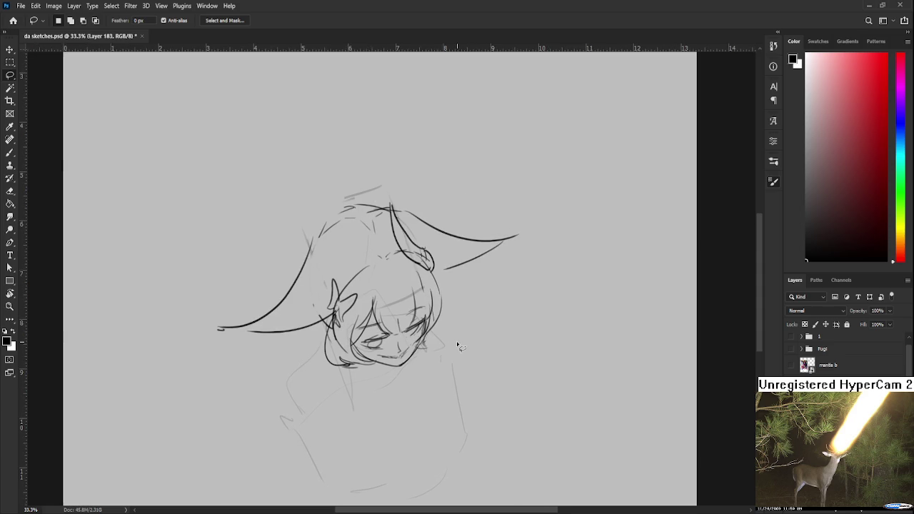
# Save da sketches.psd and close the document.
pyautogui.scroll(-3, 458, 345)
pyautogui.scroll(2, 439, 327)
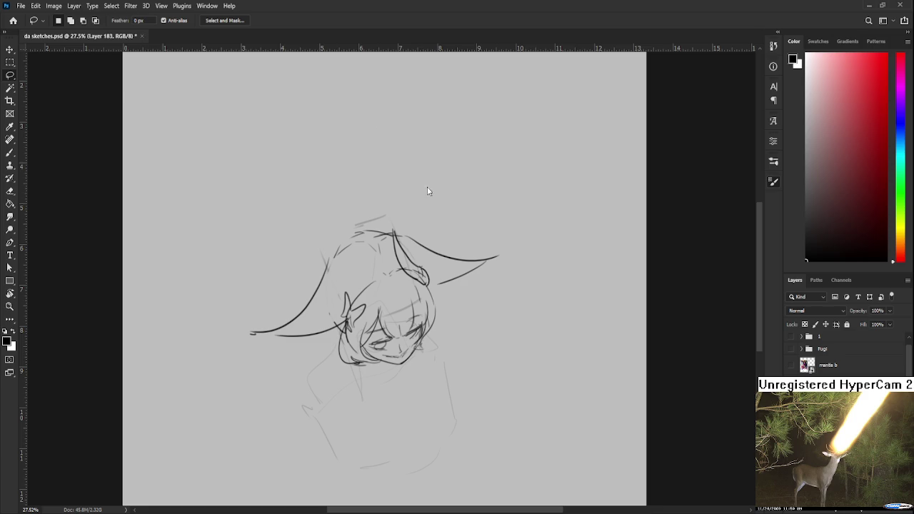
pyautogui.hotkey('ctrl', 's')
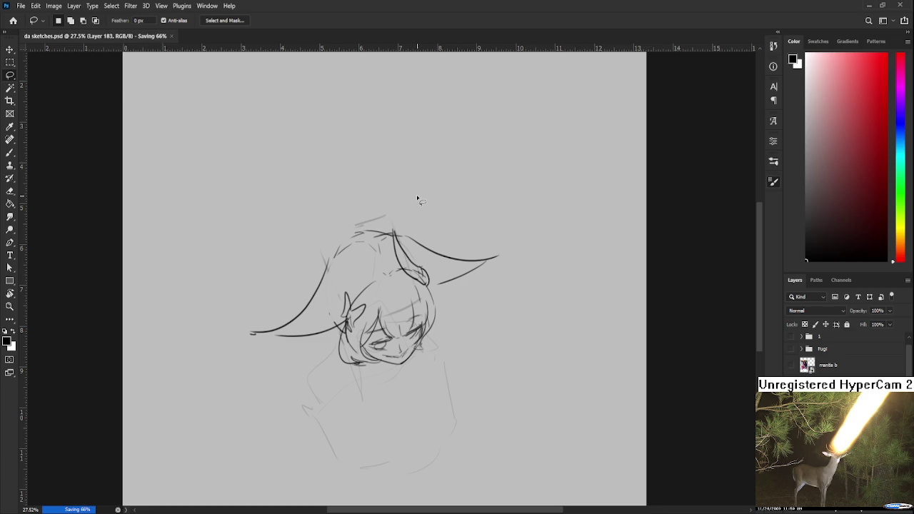
pyautogui.hotkey('ctrl', 'w')
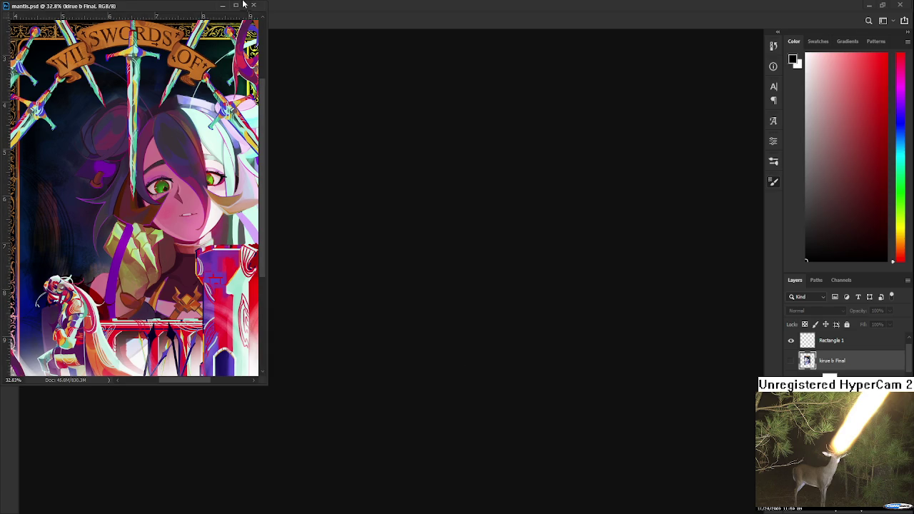
# Reopen da sketches.psd from recent files, then open mantis.psd too and zoom in.
pyautogui.click(252, 6)
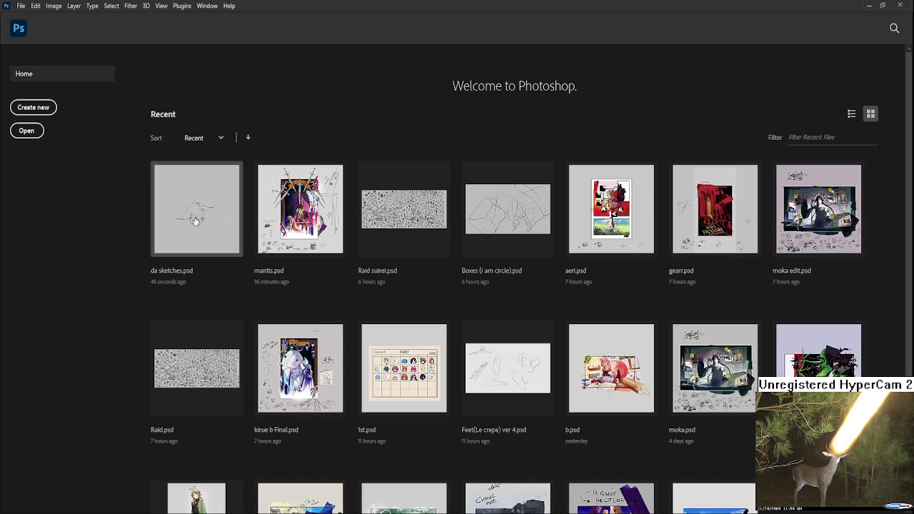
pyautogui.click(195, 218)
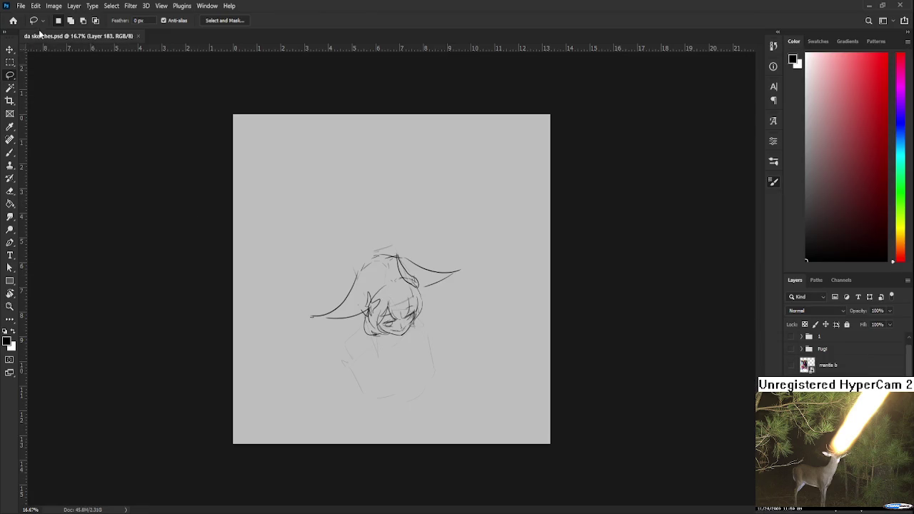
pyautogui.click(15, 24)
pyautogui.click(324, 178)
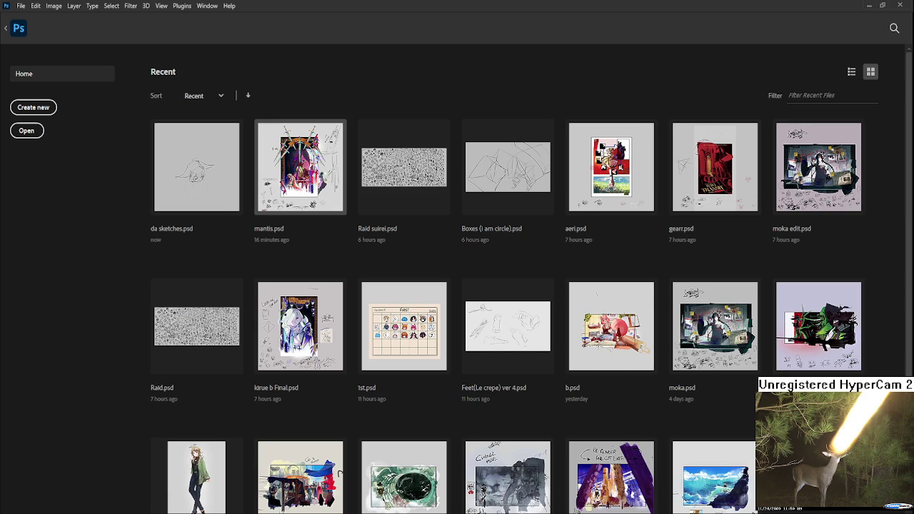
pyautogui.hotkey('ctrl', '+')
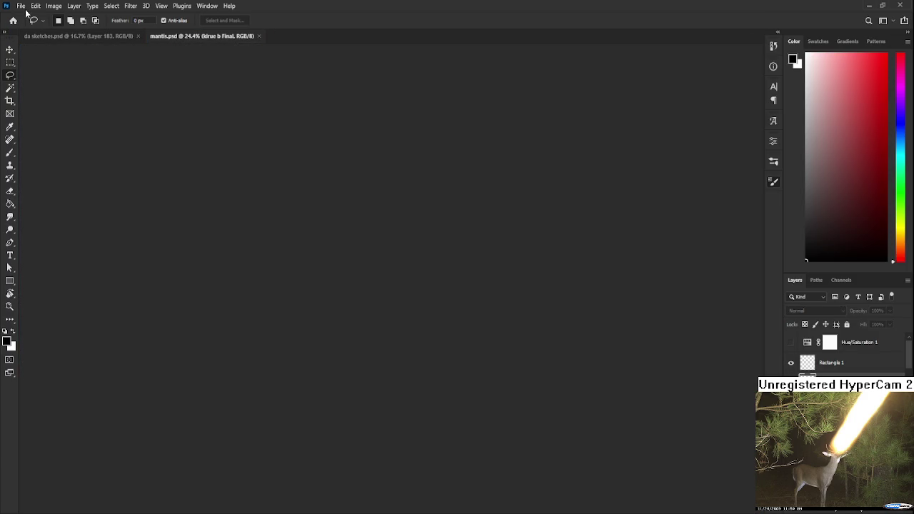
# Float mantis.psd as a narrow, tall reference window left of the sketch, framed on the painting.
pyautogui.scroll(3, 257, 259)
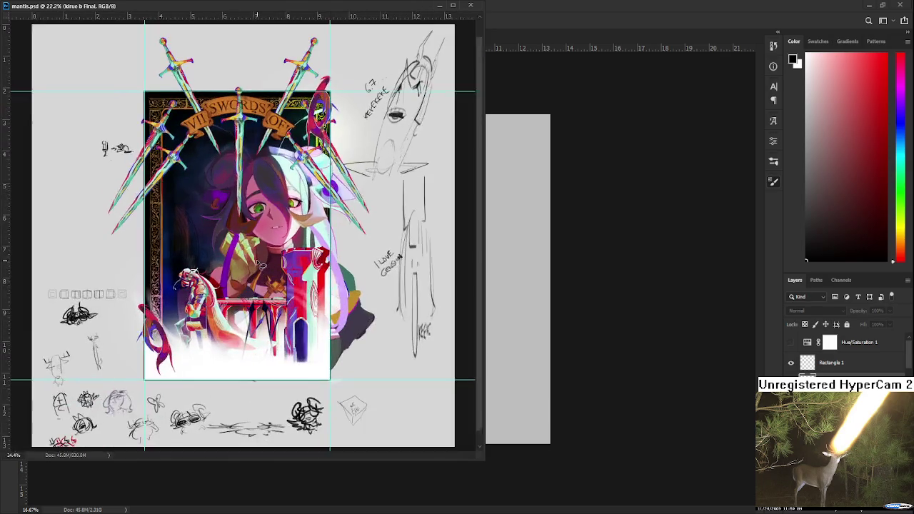
pyautogui.moveTo(257, 300); pyautogui.dragTo(192, 292)
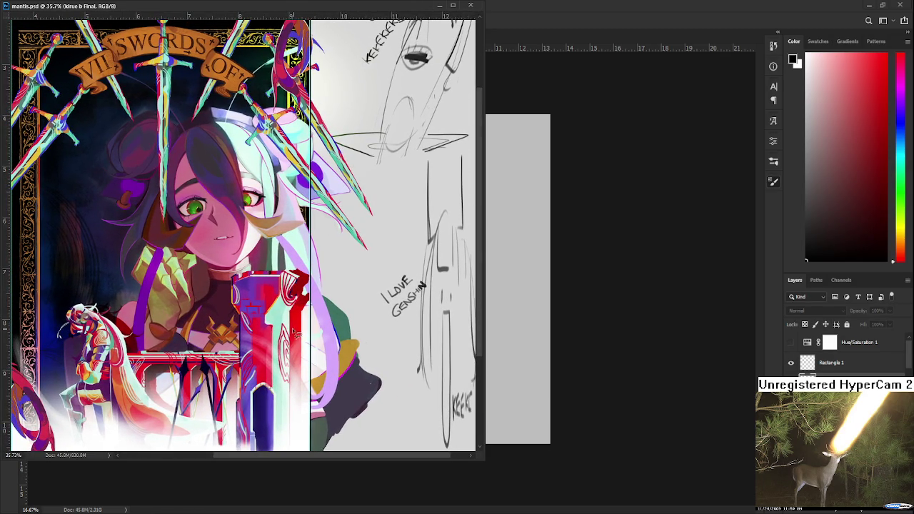
pyautogui.moveTo(483, 480)
pyautogui.mouseDown()
pyautogui.moveTo(304, 457)
pyautogui.moveTo(277, 357)
pyautogui.mouseUp()
pyautogui.scroll(-1, 150, 243)
pyautogui.scroll(-1, 150, 243)
pyautogui.moveTo(150, 243); pyautogui.dragTo(163, 255)
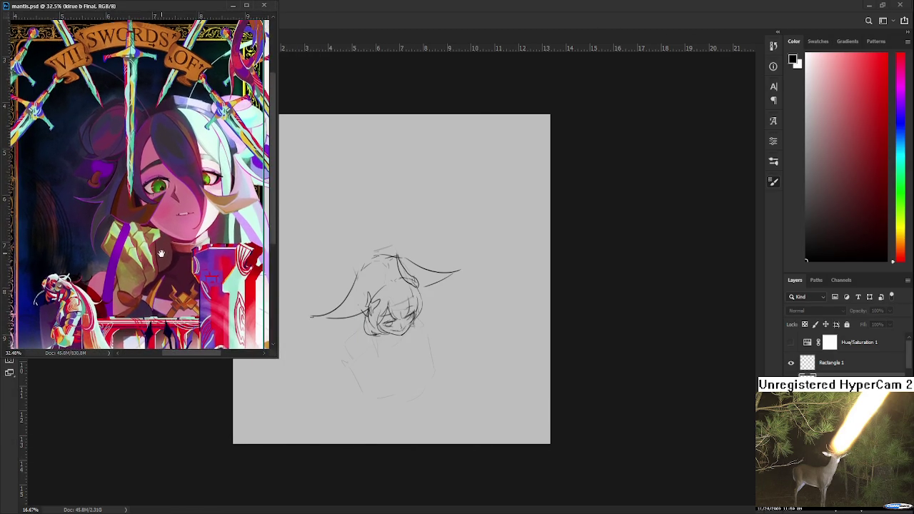
pyautogui.moveTo(275, 374); pyautogui.dragTo(270, 378)
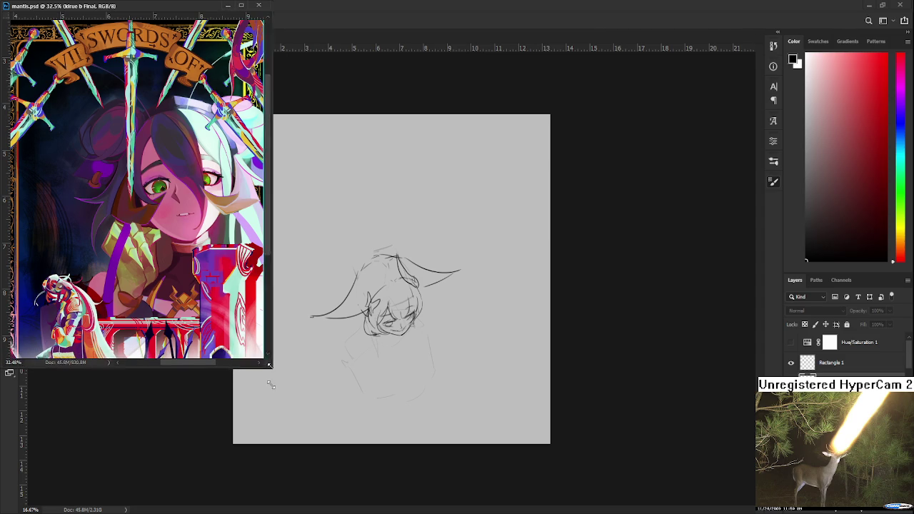
pyautogui.moveTo(269, 378); pyautogui.dragTo(267, 417)
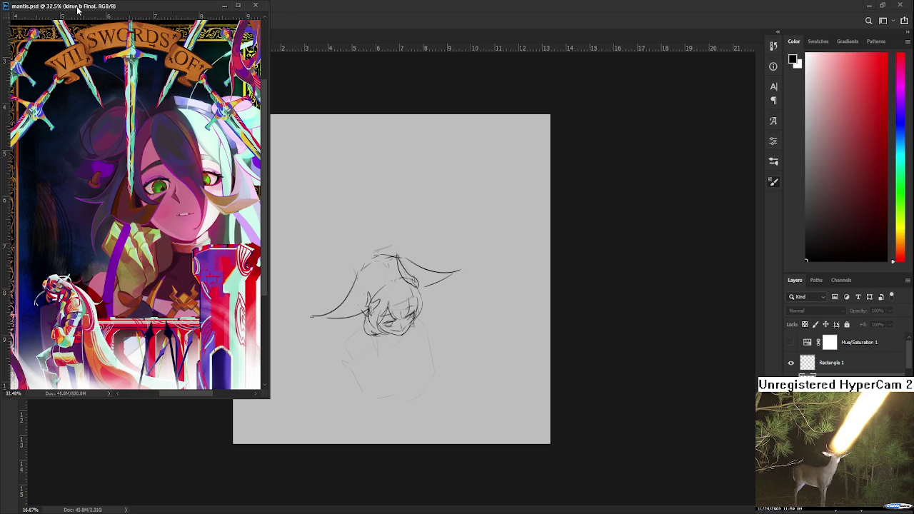
pyautogui.click(398, 315)
pyautogui.scroll(3, 414, 357)
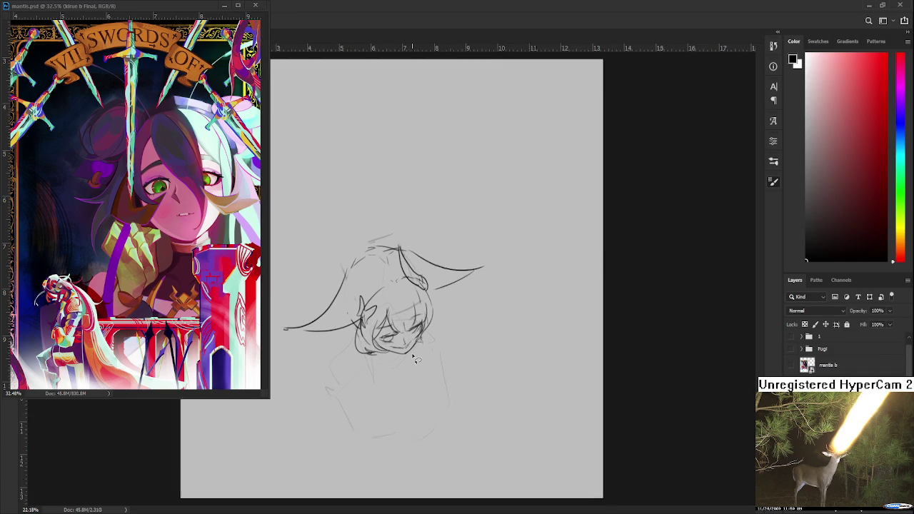
# Lasso the whole figure sketch and skew it by raising its right side.
pyautogui.scroll(1, 414, 357)
pyautogui.scroll(1, 414, 355)
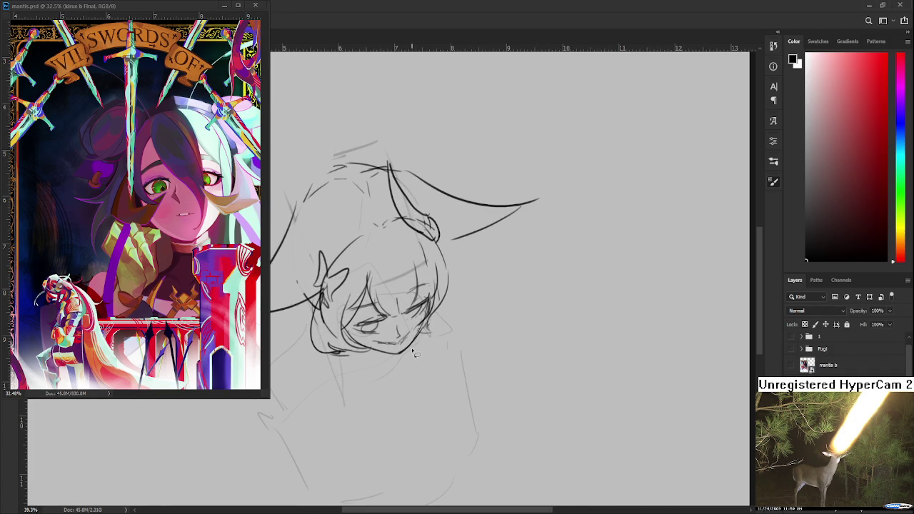
pyautogui.scroll(-1, 414, 349)
pyautogui.scroll(-2, 408, 325)
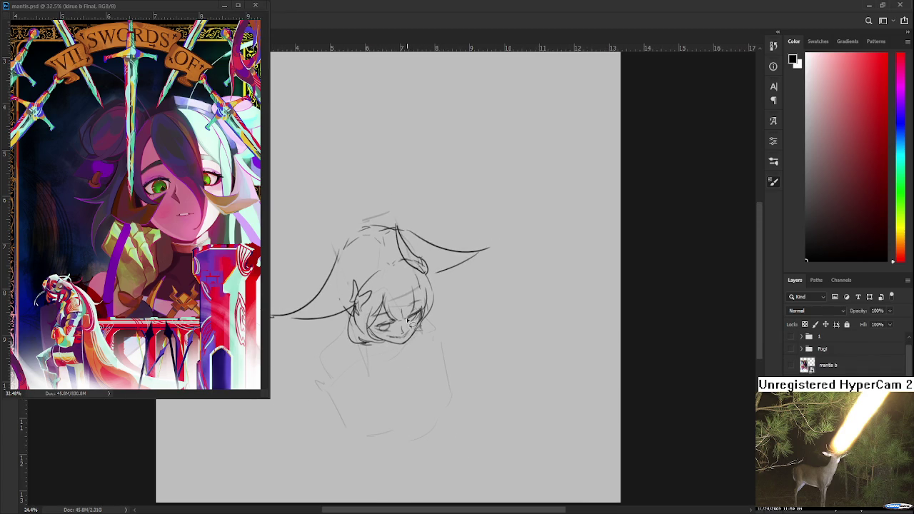
pyautogui.scroll(2, 408, 322)
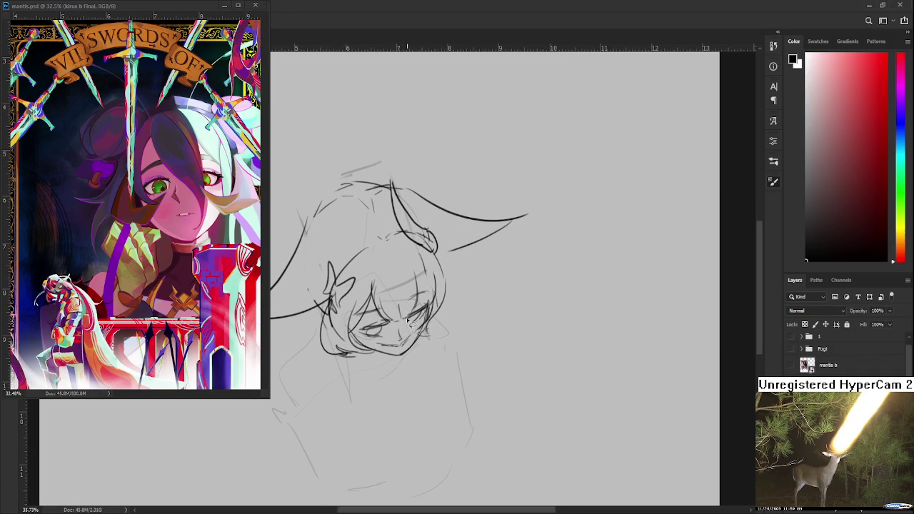
pyautogui.scroll(-2, 409, 321)
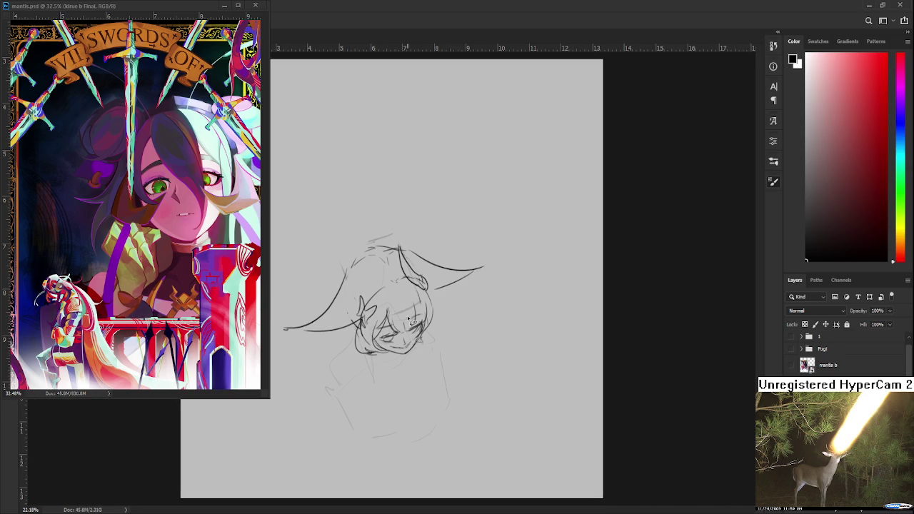
pyautogui.moveTo(469, 448)
pyautogui.mouseDown()
pyautogui.moveTo(376, 477)
pyautogui.moveTo(557, 334)
pyautogui.mouseUp()
pyautogui.hotkey('ctrl', 't')
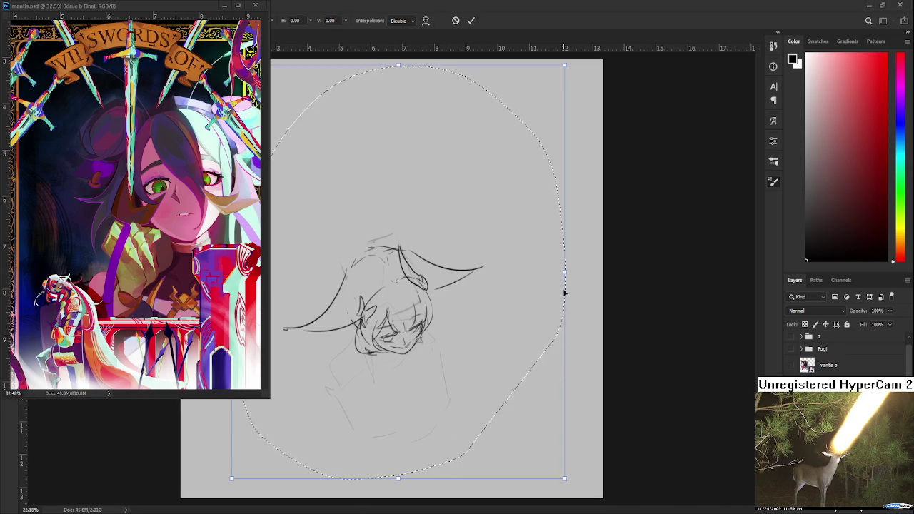
pyautogui.moveTo(564, 272); pyautogui.dragTo(565, 268)
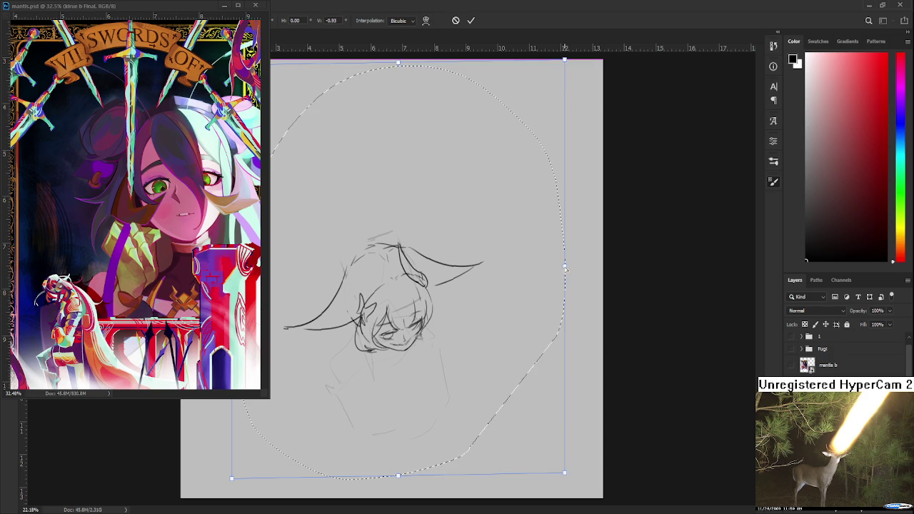
pyautogui.press('Return')
pyautogui.hotkey('ctrl', 'd')
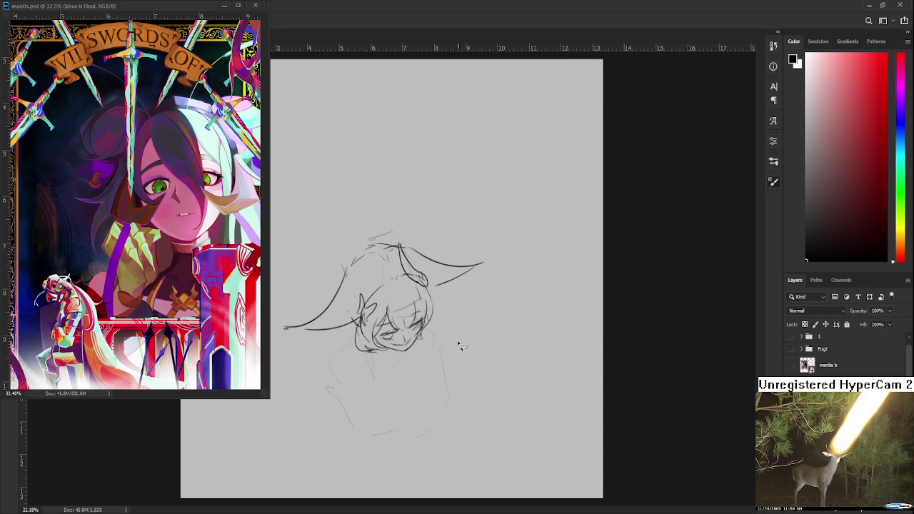
# Dab a small mark below the girl's eye.
pyautogui.scroll(1, 421, 361)
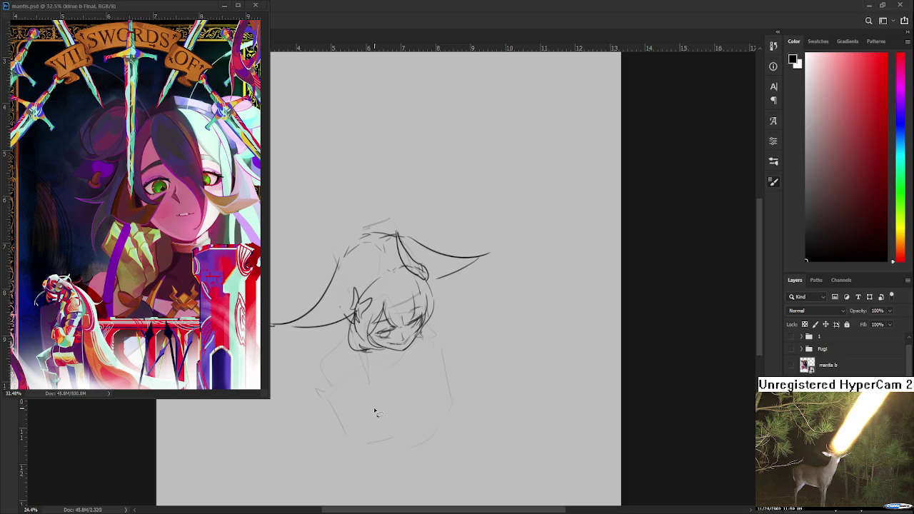
pyautogui.scroll(1, 391, 347)
pyautogui.click(386, 343)
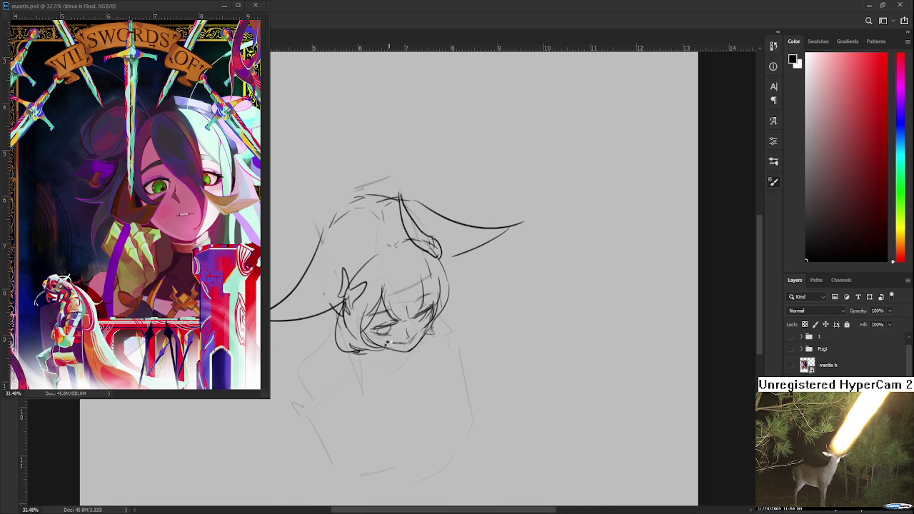
# Mirror the canvas horizontally and darken the jawline with a pencil stroke.
pyautogui.hotkey('ctrl', 'shift', 'h')
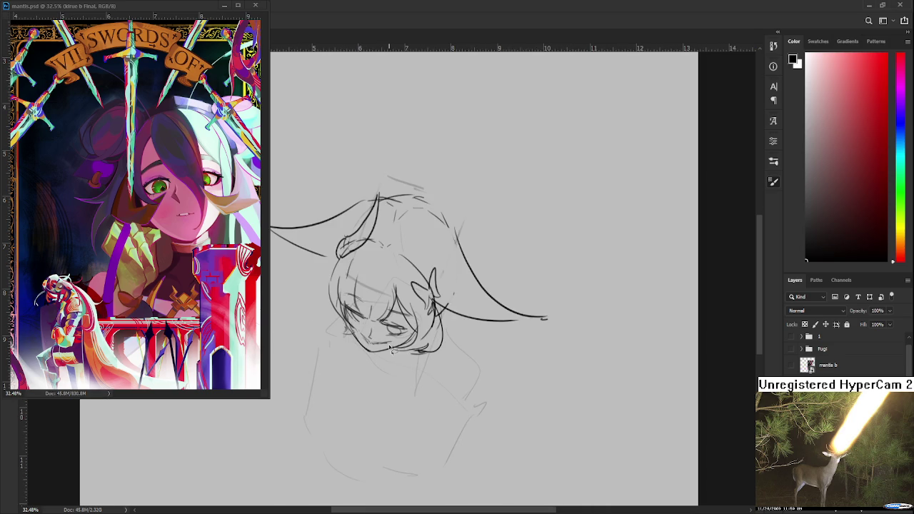
pyautogui.scroll(-2, 386, 343)
pyautogui.scroll(1, 386, 343)
pyautogui.press('e')
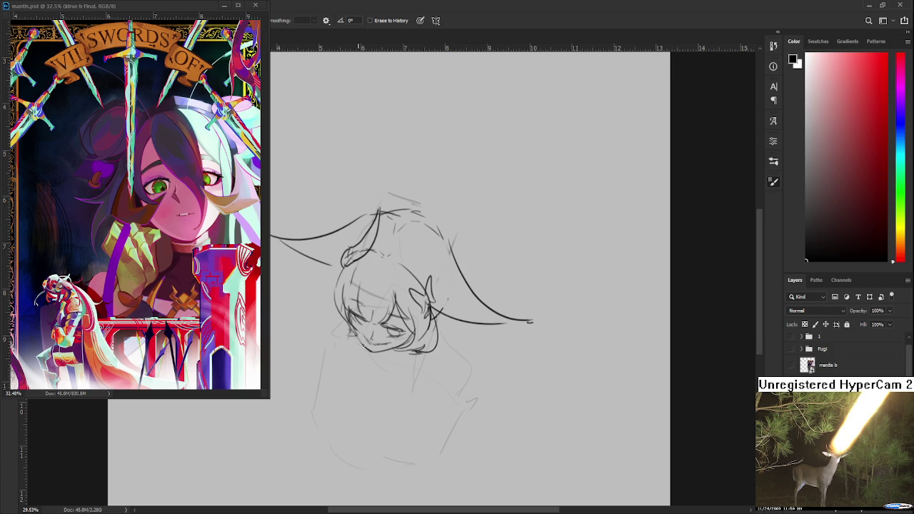
pyautogui.press('b')
pyautogui.moveTo(359, 336)
pyautogui.mouseDown()
pyautogui.moveTo(371, 345)
pyautogui.moveTo(428, 328)
pyautogui.mouseUp()
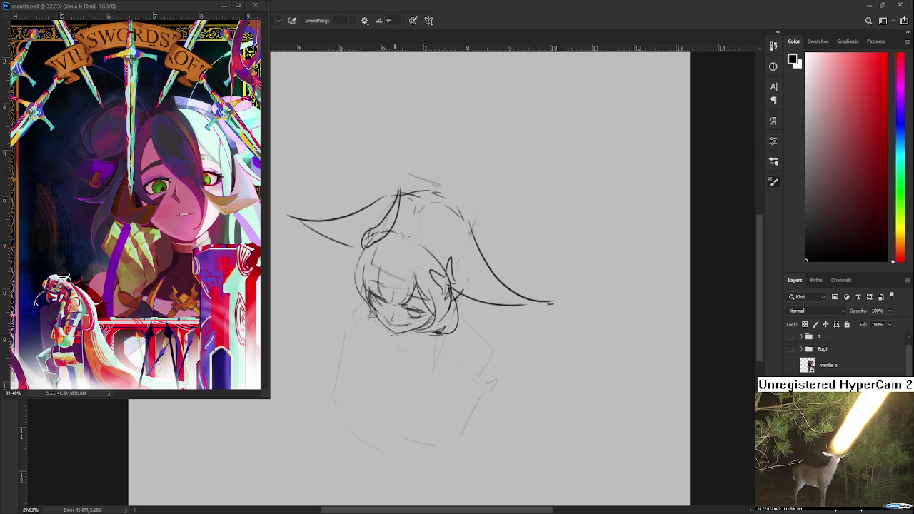
# Try several collar and neck strokes under the chin, undoing and erasing the misses.
pyautogui.moveTo(389, 349)
pyautogui.mouseDown()
pyautogui.moveTo(397, 341)
pyautogui.moveTo(364, 389)
pyautogui.mouseUp()
pyautogui.hotkey('ctrl', 'z')
pyautogui.moveTo(389, 340)
pyautogui.mouseDown()
pyautogui.moveTo(343, 354)
pyautogui.moveTo(360, 350)
pyautogui.mouseUp()
pyautogui.hotkey('ctrl', 'z')
pyautogui.moveTo(380, 325); pyautogui.dragTo(349, 321)
pyautogui.hotkey('ctrl', 'z')
pyautogui.moveTo(413, 347); pyautogui.dragTo(420, 363)
pyautogui.hotkey('ctrl', 'z')
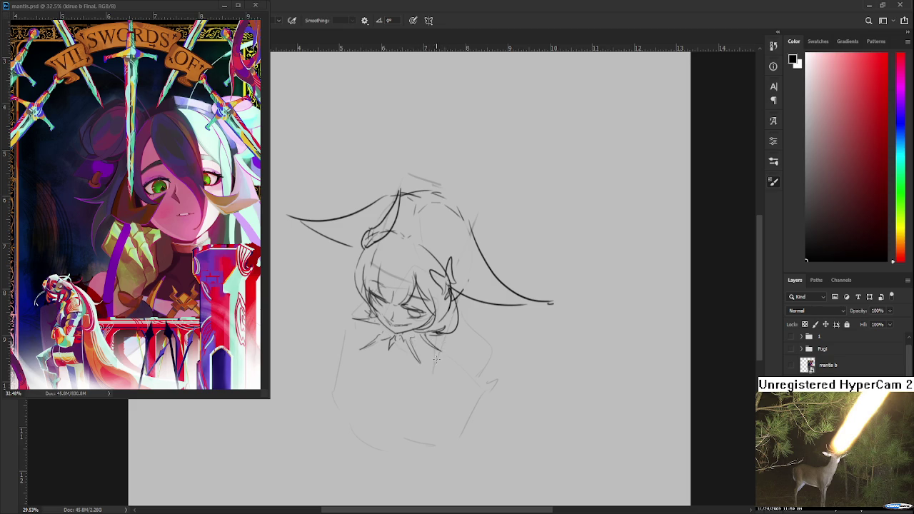
pyautogui.press('e')
pyautogui.moveTo(411, 343); pyautogui.dragTo(419, 363)
pyautogui.press('b')
pyautogui.moveTo(382, 349); pyautogui.dragTo(379, 321)
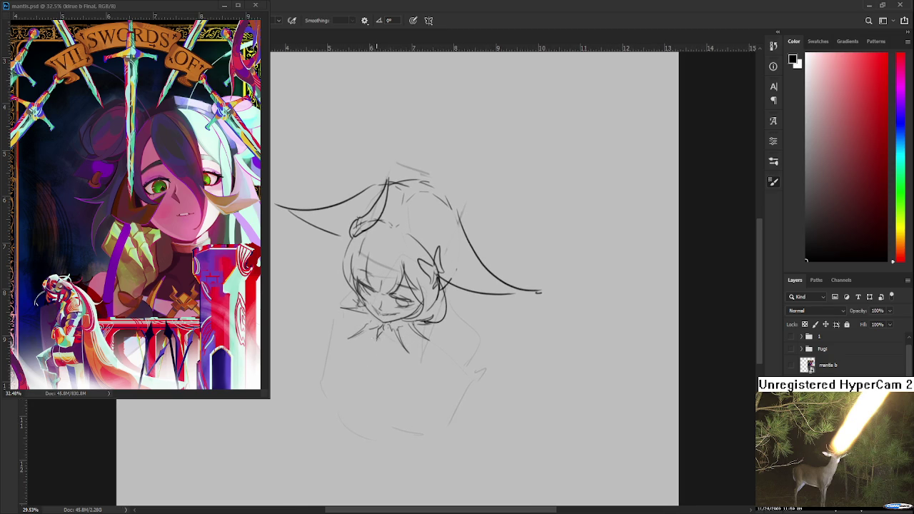
pyautogui.moveTo(369, 347)
pyautogui.mouseDown()
pyautogui.moveTo(363, 371)
pyautogui.moveTo(370, 350)
pyautogui.mouseUp()
pyautogui.hotkey('ctrl', 'z')
pyautogui.hotkey('ctrl', 'z')
# Draw the left outline of the body after several undone attempts.
pyautogui.moveTo(370, 345); pyautogui.dragTo(378, 320)
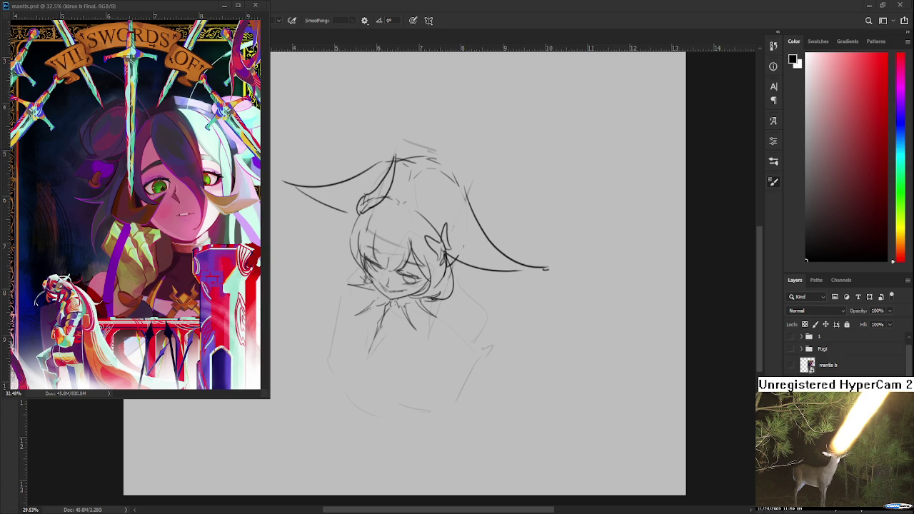
pyautogui.moveTo(329, 350); pyautogui.dragTo(353, 363)
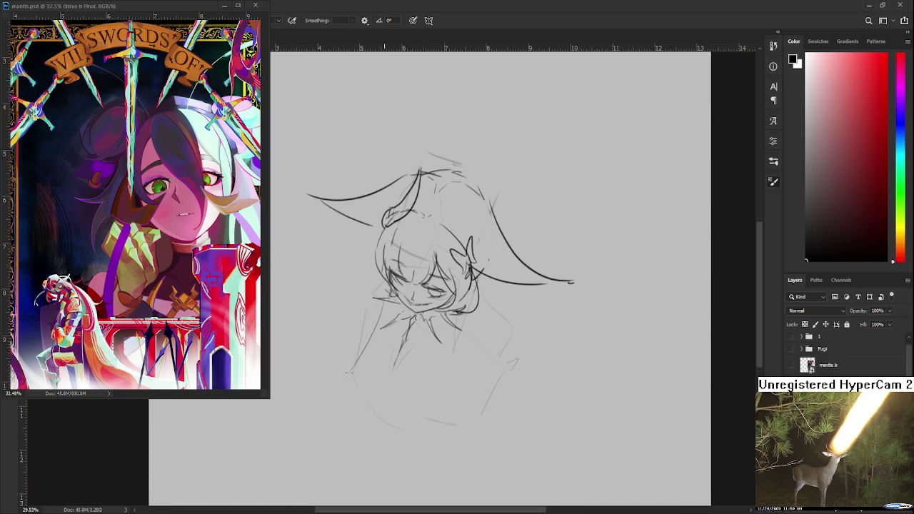
pyautogui.moveTo(367, 308)
pyautogui.mouseDown()
pyautogui.moveTo(354, 351)
pyautogui.moveTo(356, 403)
pyautogui.mouseUp()
pyautogui.hotkey('ctrl', 'z')
pyautogui.moveTo(351, 350)
pyautogui.mouseDown()
pyautogui.moveTo(346, 388)
pyautogui.moveTo(379, 372)
pyautogui.mouseUp()
pyautogui.hotkey('ctrl', 'z')
pyautogui.hotkey('ctrl', 'z')
pyautogui.hotkey('ctrl', 'z')
pyautogui.moveTo(344, 350)
pyautogui.mouseDown()
pyautogui.moveTo(339, 387)
pyautogui.moveTo(372, 416)
pyautogui.mouseUp()
pyautogui.hotkey('ctrl', 'z')
pyautogui.hotkey('ctrl', 'z')
pyautogui.hotkey('ctrl', 'z')
pyautogui.moveTo(402, 377); pyautogui.dragTo(402, 361)
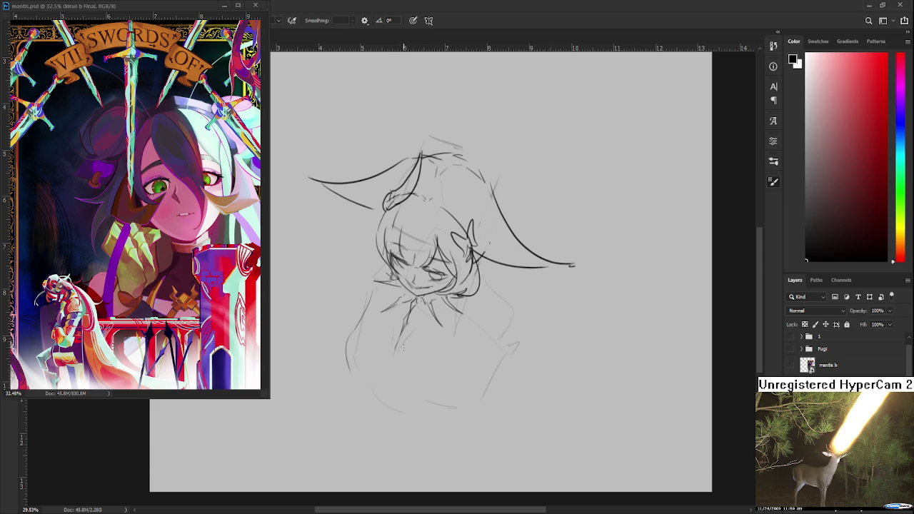
# Extend the body line downward and add a rounded arc below the figure.
pyautogui.moveTo(395, 348); pyautogui.dragTo(389, 394)
pyautogui.hotkey('ctrl', 'z')
pyautogui.moveTo(396, 344); pyautogui.dragTo(393, 387)
pyautogui.moveTo(374, 372); pyautogui.dragTo(384, 390)
pyautogui.hotkey('ctrl', 'z')
pyautogui.moveTo(394, 386); pyautogui.dragTo(434, 431)
pyautogui.hotkey('ctrl', 'z')
pyautogui.moveTo(466, 406)
pyautogui.mouseDown()
pyautogui.moveTo(432, 426)
pyautogui.moveTo(389, 397)
pyautogui.moveTo(437, 426)
pyautogui.mouseUp()
pyautogui.hotkey('ctrl', 'z')
# Erase part of the figure's side line and rework the side curve.
pyautogui.scroll(1, 463, 414)
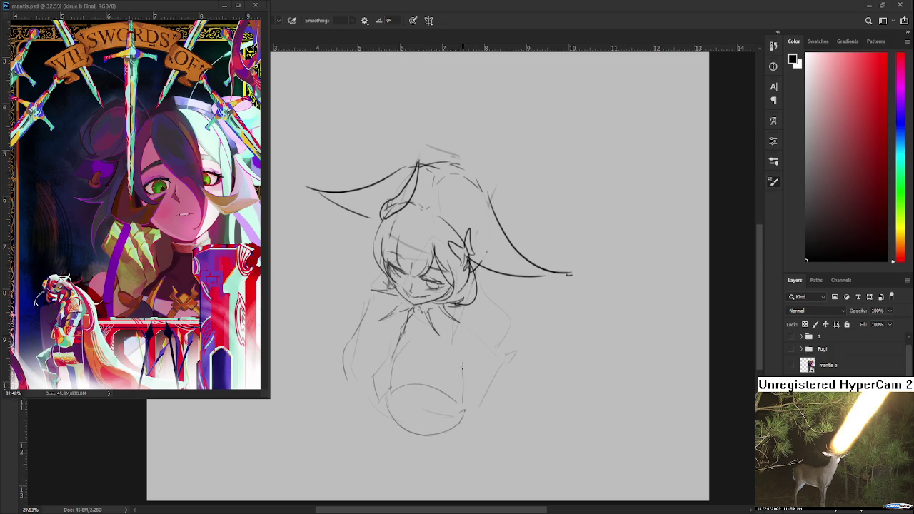
pyautogui.moveTo(417, 370); pyautogui.dragTo(480, 383)
pyautogui.moveTo(420, 368); pyautogui.dragTo(426, 397)
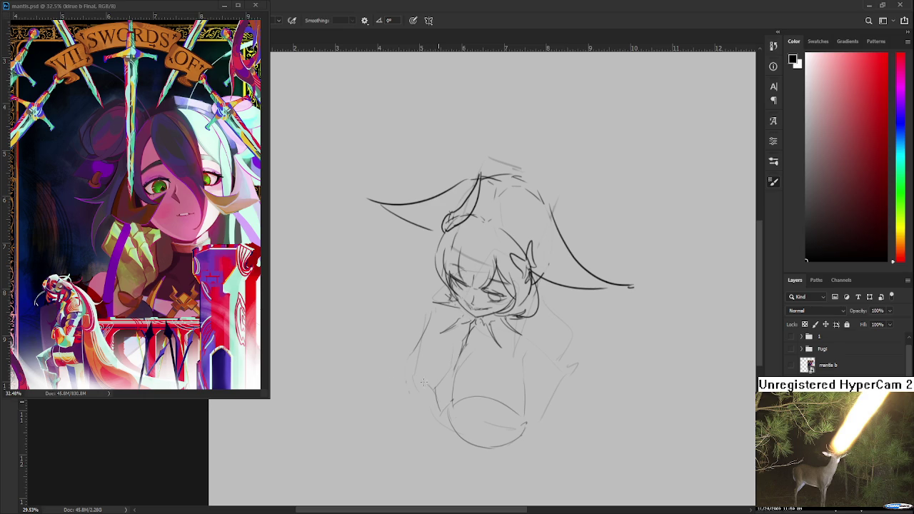
pyautogui.moveTo(393, 370)
pyautogui.mouseDown()
pyautogui.moveTo(434, 390)
pyautogui.moveTo(418, 438)
pyautogui.moveTo(414, 418)
pyautogui.mouseUp()
pyautogui.hotkey('ctrl', 'z')
pyautogui.hotkey('ctrl', 'z')
pyautogui.moveTo(400, 368); pyautogui.dragTo(422, 417)
pyautogui.hotkey('ctrl', 'z')
pyautogui.moveTo(387, 370); pyautogui.dragTo(425, 414)
pyautogui.hotkey('ctrl', 'z')
pyautogui.moveTo(388, 368)
pyautogui.mouseDown()
pyautogui.moveTo(431, 410)
pyautogui.moveTo(384, 369)
pyautogui.mouseUp()
pyautogui.hotkey('ctrl', 'z')
# Draw the arm line curving upward from the torso.
pyautogui.scroll(2, 400, 376)
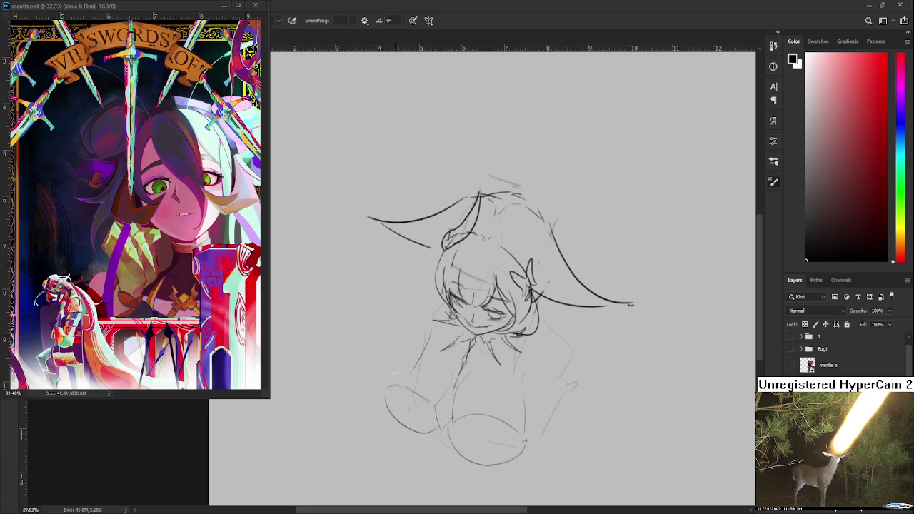
pyautogui.moveTo(393, 384); pyautogui.dragTo(412, 352)
pyautogui.hotkey('ctrl', 'z')
pyautogui.moveTo(398, 377)
pyautogui.mouseDown()
pyautogui.moveTo(425, 344)
pyautogui.moveTo(409, 380)
pyautogui.mouseUp()
# Erase part of the lower curve and skew the lower-body sketch by shifting its left edge.
pyautogui.hotkey('ctrl', 'z')
pyautogui.press('e')
pyautogui.moveTo(395, 412); pyautogui.dragTo(409, 429)
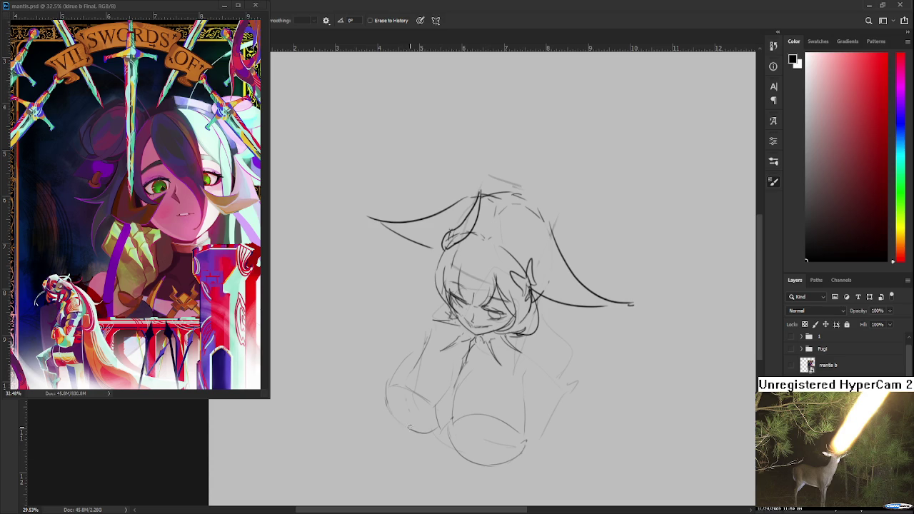
pyautogui.hotkey('ctrl', 't')
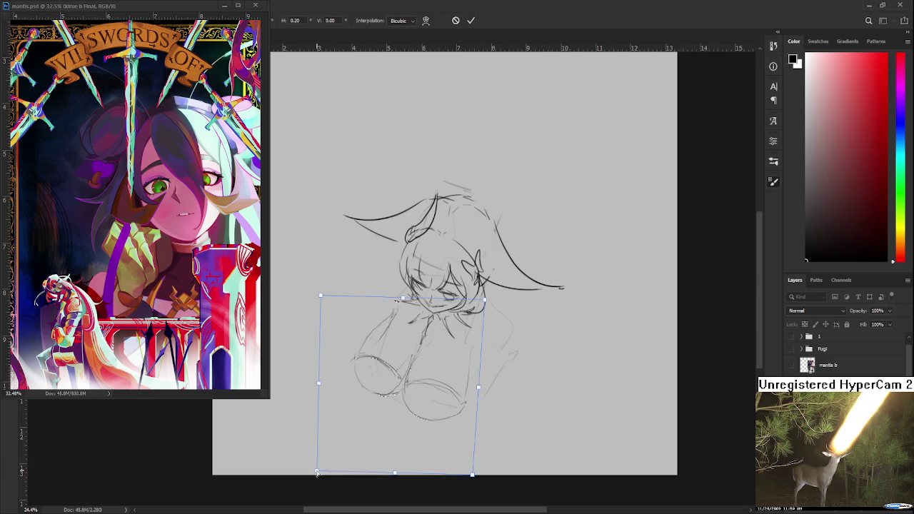
pyautogui.moveTo(317, 473); pyautogui.dragTo(318, 471)
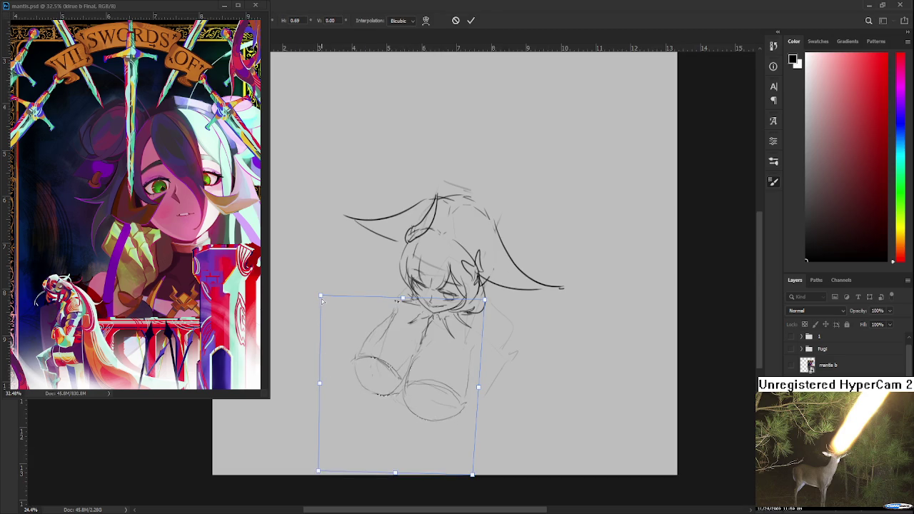
pyautogui.press('Return')
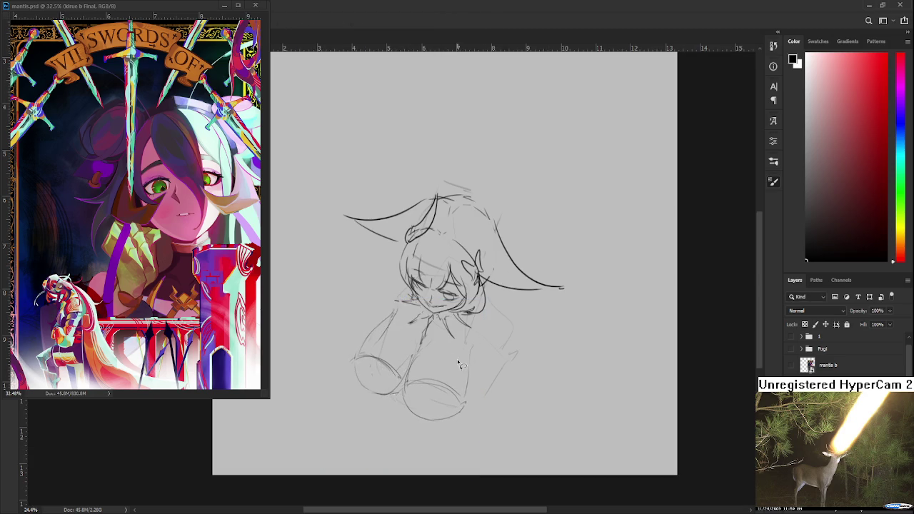
# Add a bulging curve along the torso and a faint arc beside the face.
pyautogui.hotkey('ctrl', '-')
pyautogui.scroll(2, 380, 357)
pyautogui.scroll(3, 380, 357)
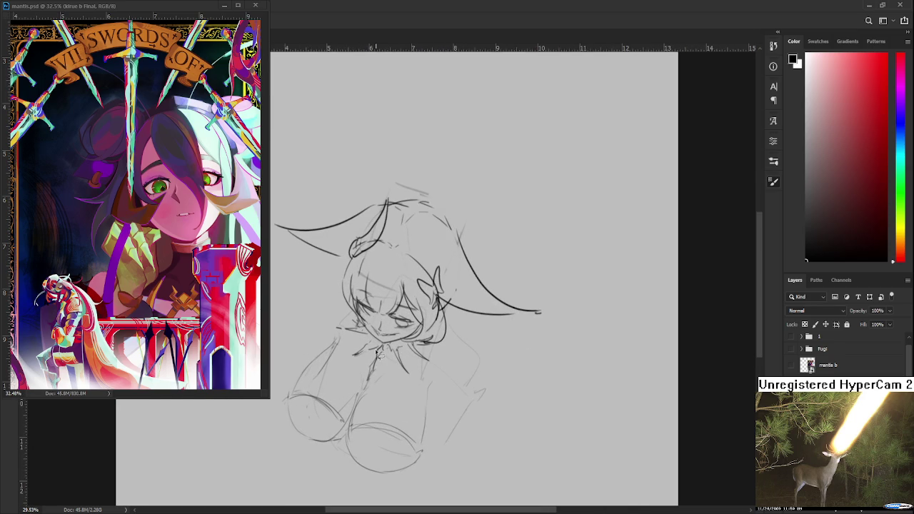
pyautogui.moveTo(409, 331); pyautogui.dragTo(415, 297)
pyautogui.moveTo(491, 331); pyautogui.dragTo(493, 340)
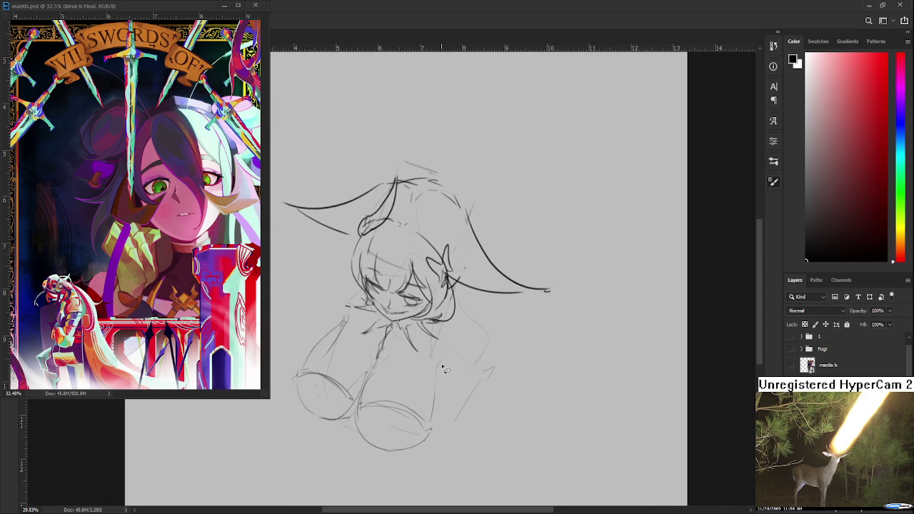
pyautogui.press('b')
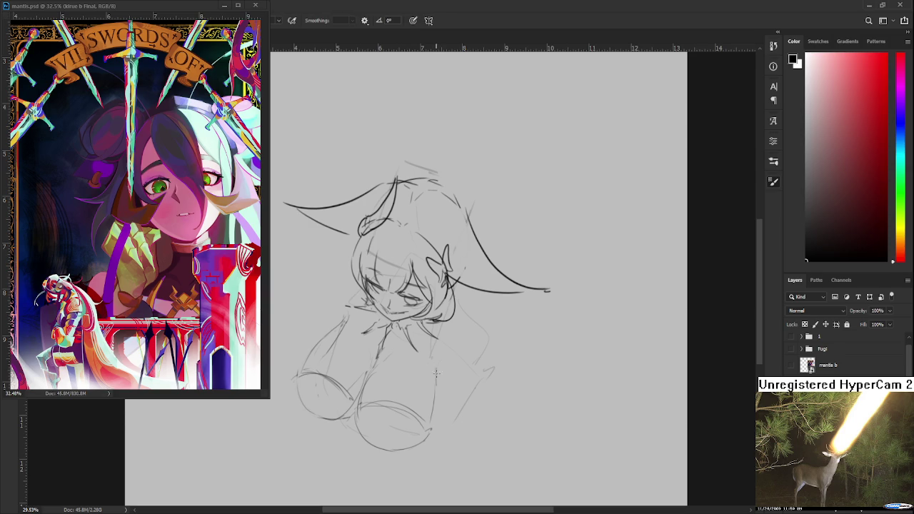
pyautogui.hscroll(1, 454, 347)
pyautogui.hscroll(1, 473, 351)
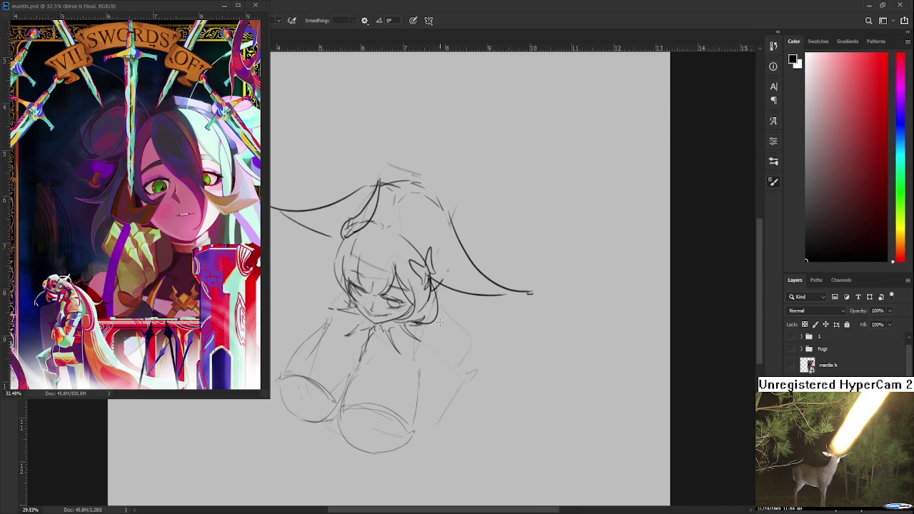
pyautogui.moveTo(451, 335)
pyautogui.mouseDown()
pyautogui.moveTo(455, 369)
pyautogui.moveTo(437, 383)
pyautogui.moveTo(431, 432)
pyautogui.moveTo(496, 457)
pyautogui.mouseUp()
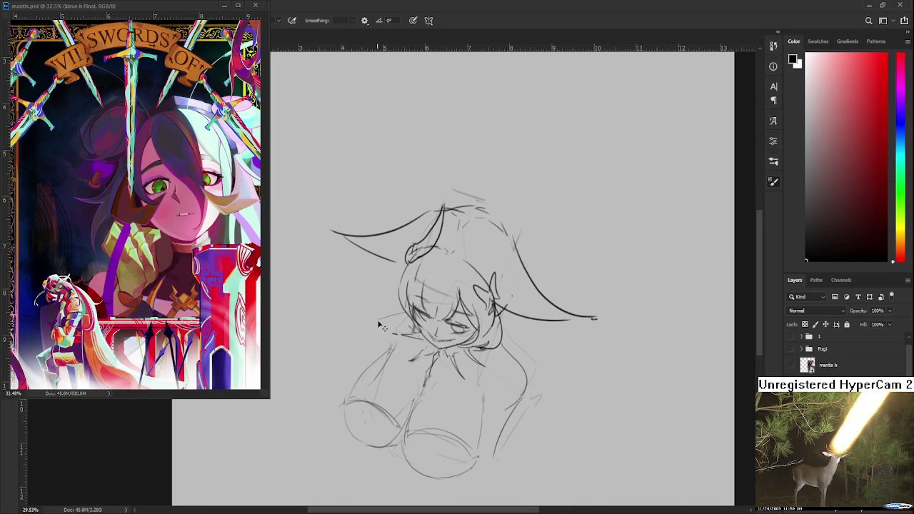
pyautogui.moveTo(397, 306)
pyautogui.mouseDown()
pyautogui.moveTo(374, 318)
pyautogui.moveTo(370, 360)
pyautogui.moveTo(396, 345)
pyautogui.mouseUp()
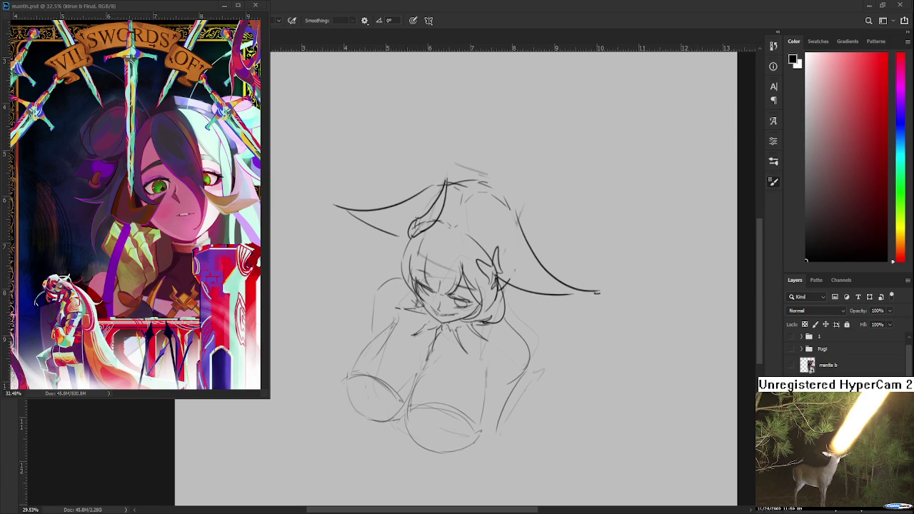
# Lasso the lower torso sketch and squash it by pulling a Free Transform corner inward.
pyautogui.moveTo(396, 321); pyautogui.dragTo(484, 454)
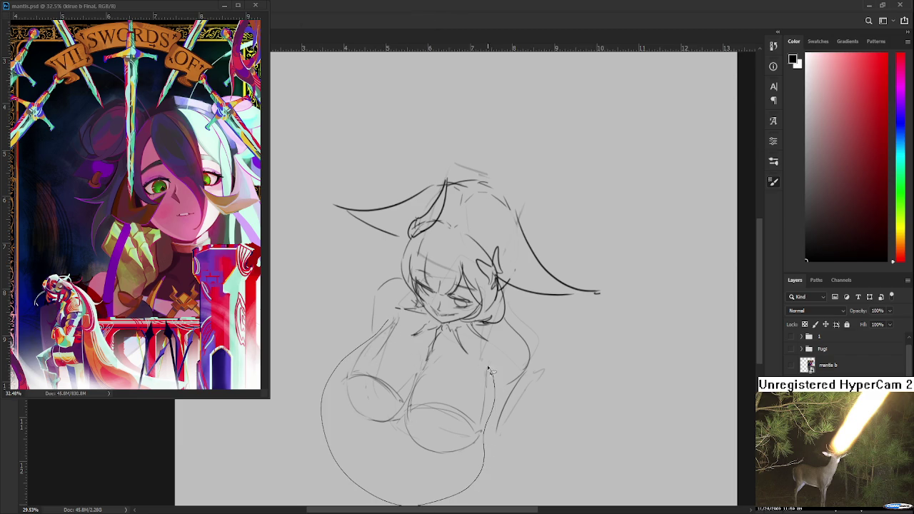
pyautogui.moveTo(484, 454); pyautogui.dragTo(404, 317)
pyautogui.hotkey('ctrl', 't')
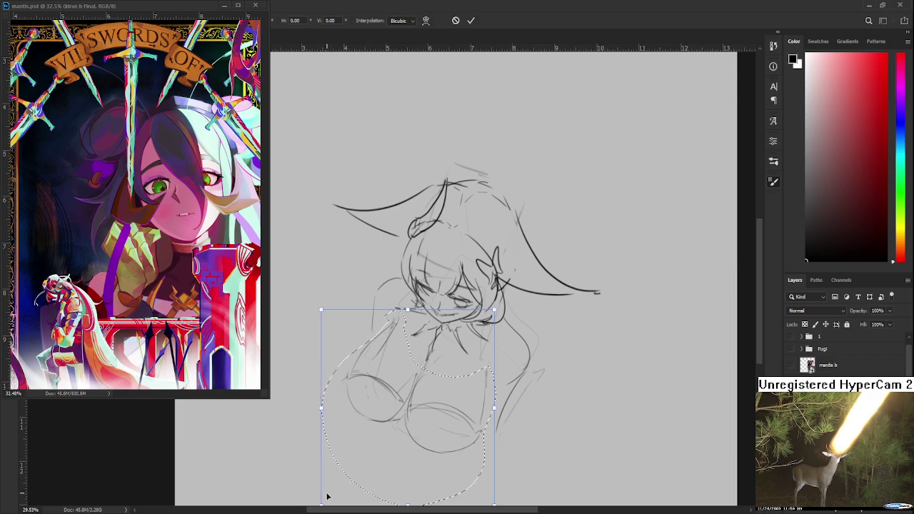
pyautogui.moveTo(323, 496); pyautogui.dragTo(344, 453)
pyautogui.press('Return')
# Reselect the torso, shorten it slightly and skew it sideways so it slants under the head.
pyautogui.moveTo(409, 380)
pyautogui.mouseDown()
pyautogui.moveTo(387, 474)
pyautogui.moveTo(410, 372)
pyautogui.mouseUp()
pyautogui.hotkey('ctrl', 't')
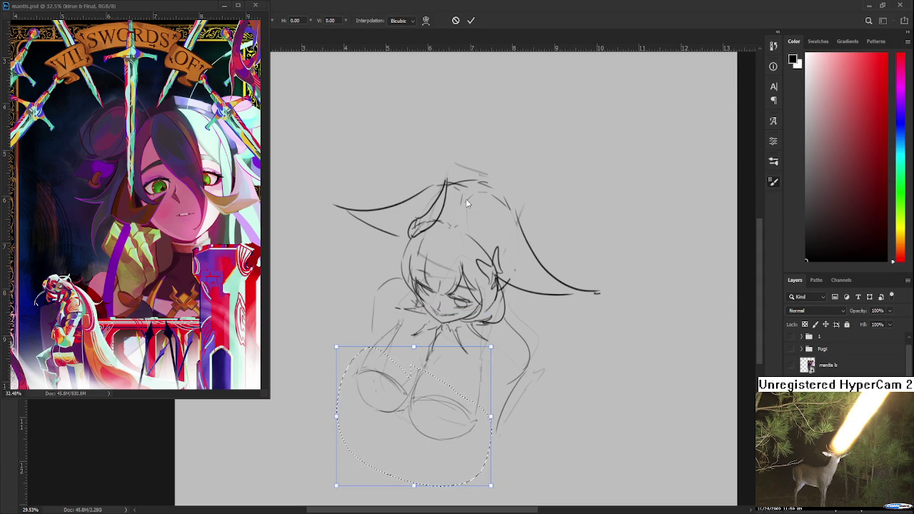
pyautogui.moveTo(414, 488); pyautogui.dragTo(416, 482)
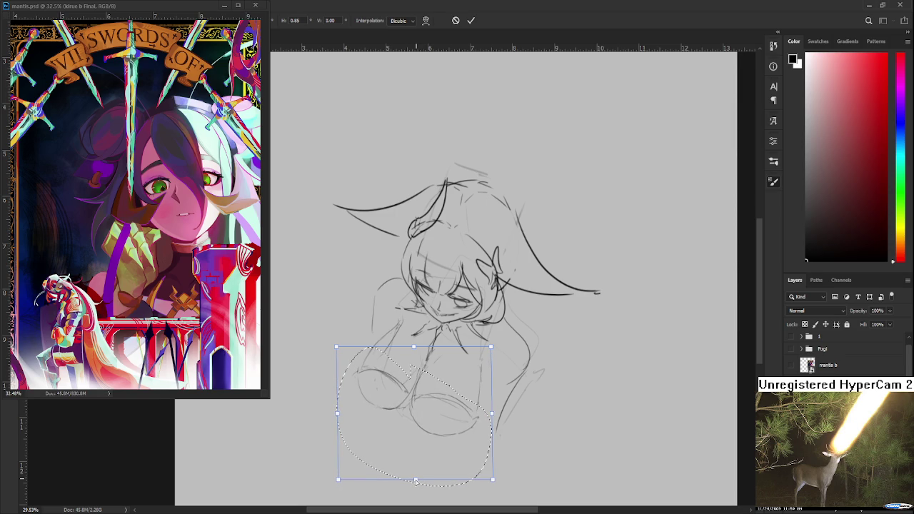
pyautogui.moveTo(492, 480); pyautogui.dragTo(491, 422)
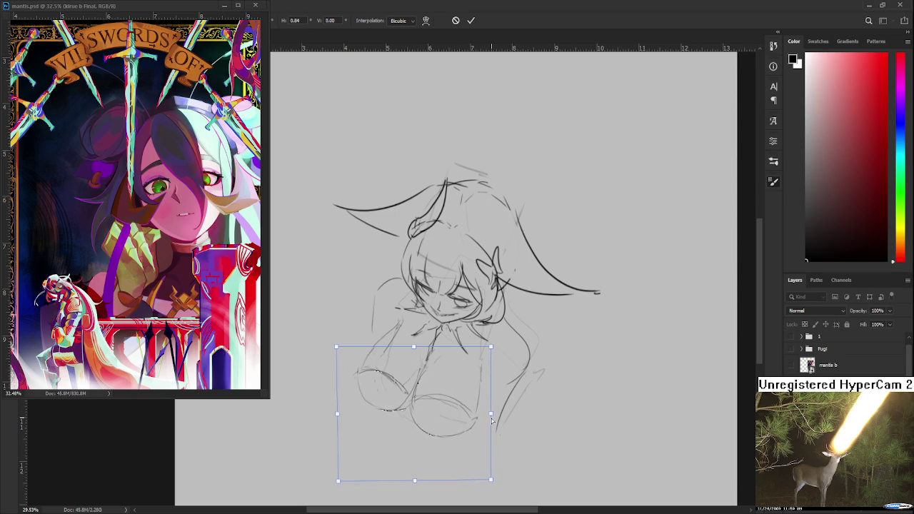
pyautogui.moveTo(491, 422); pyautogui.dragTo(490, 416)
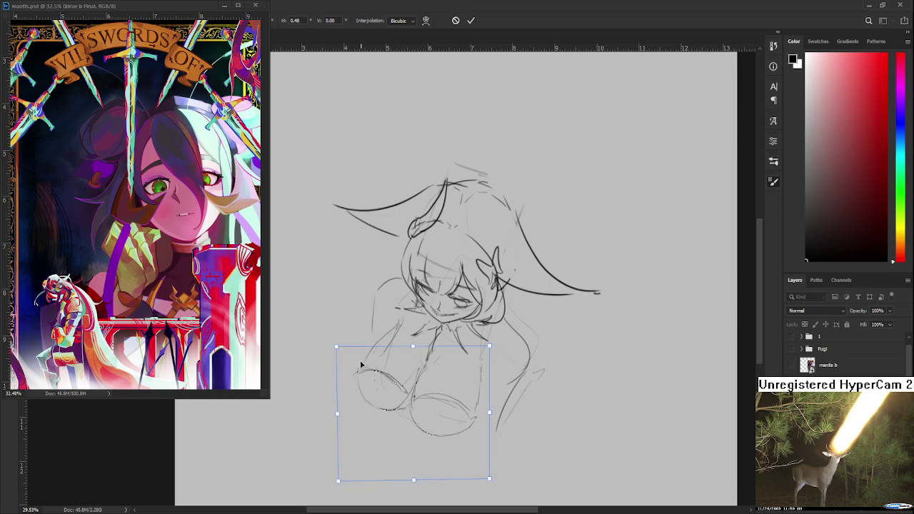
pyautogui.moveTo(337, 349); pyautogui.dragTo(337, 349)
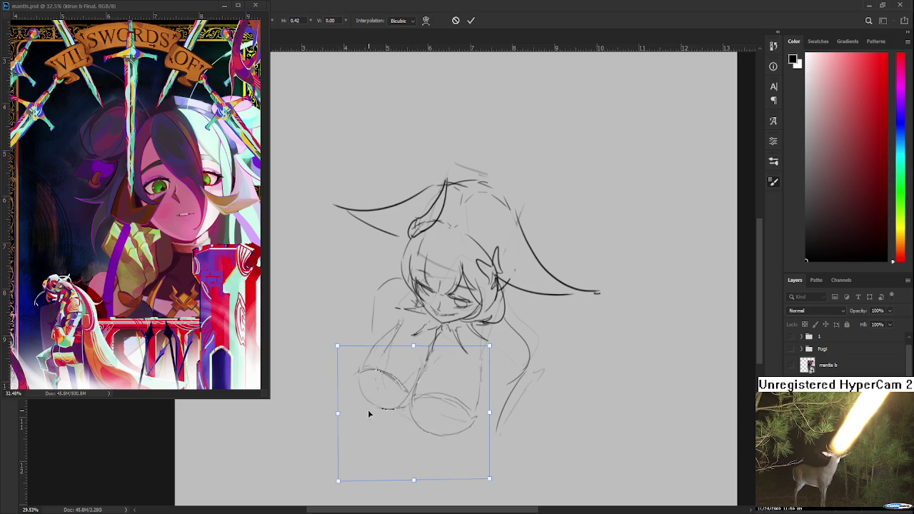
pyautogui.moveTo(493, 412); pyautogui.dragTo(492, 441)
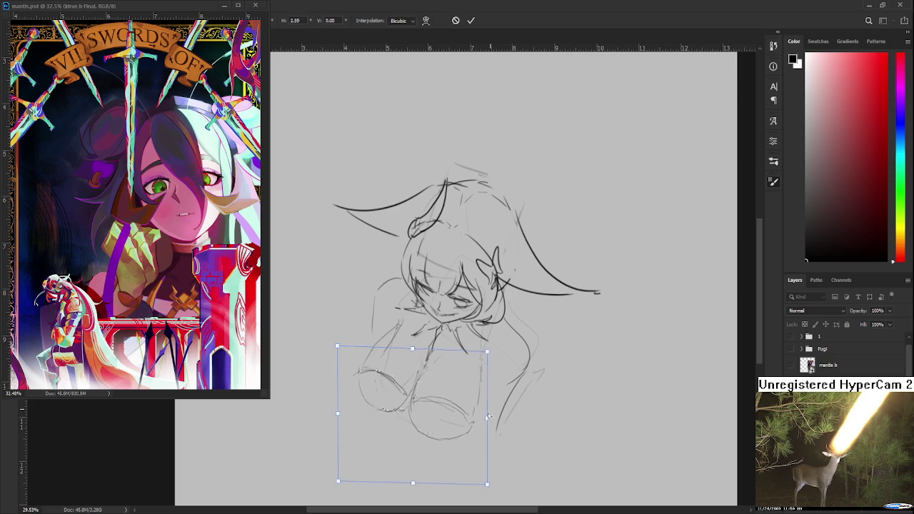
pyautogui.press('Return')
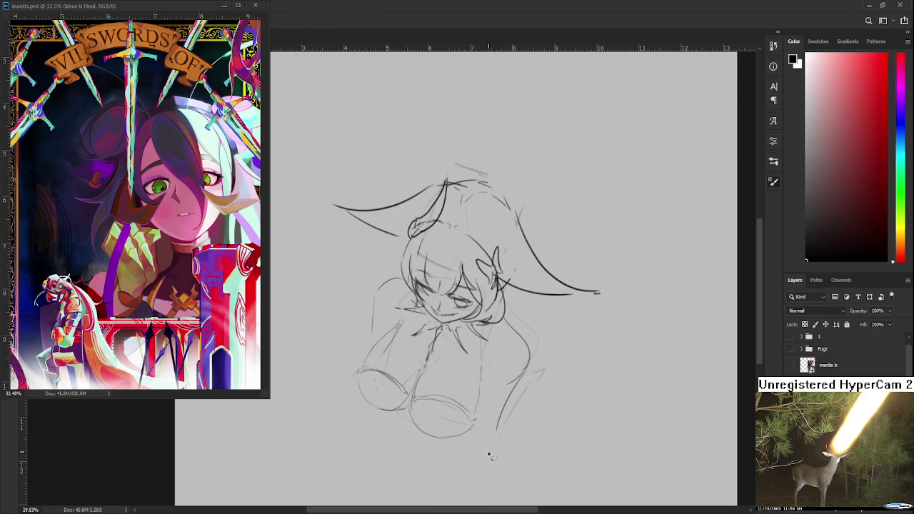
pyautogui.hotkey('ctrl', '-')
pyautogui.hotkey('ctrl', '-')
pyautogui.hotkey('ctrl', '+')
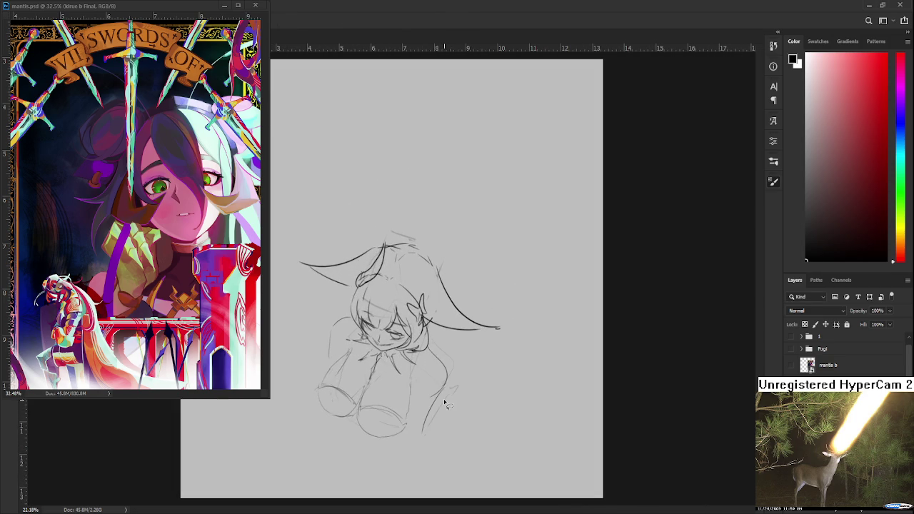
# Erase the stray line right of the torso and redraw a clean curve down its right side.
pyautogui.moveTo(438, 392); pyautogui.dragTo(432, 408)
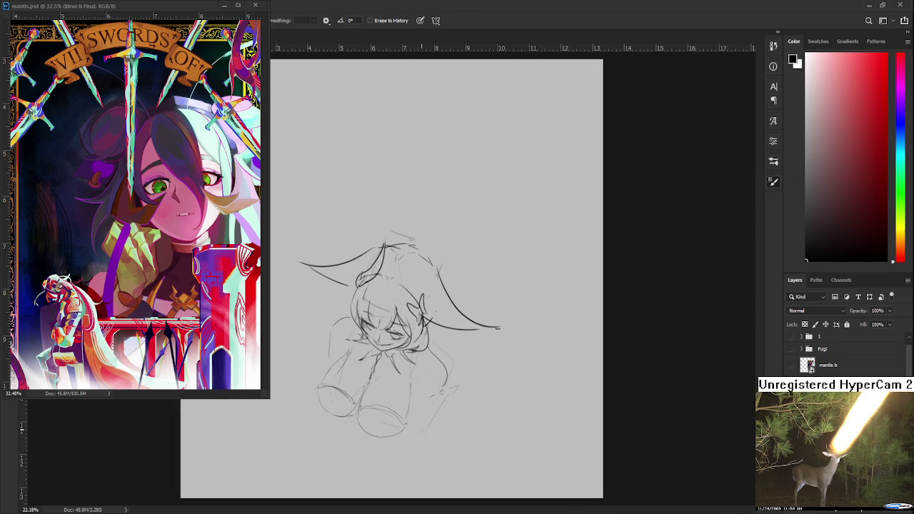
pyautogui.press('b')
pyautogui.moveTo(448, 372); pyautogui.dragTo(415, 425)
pyautogui.hotkey('ctrl', 'z')
pyautogui.moveTo(442, 357); pyautogui.dragTo(421, 424)
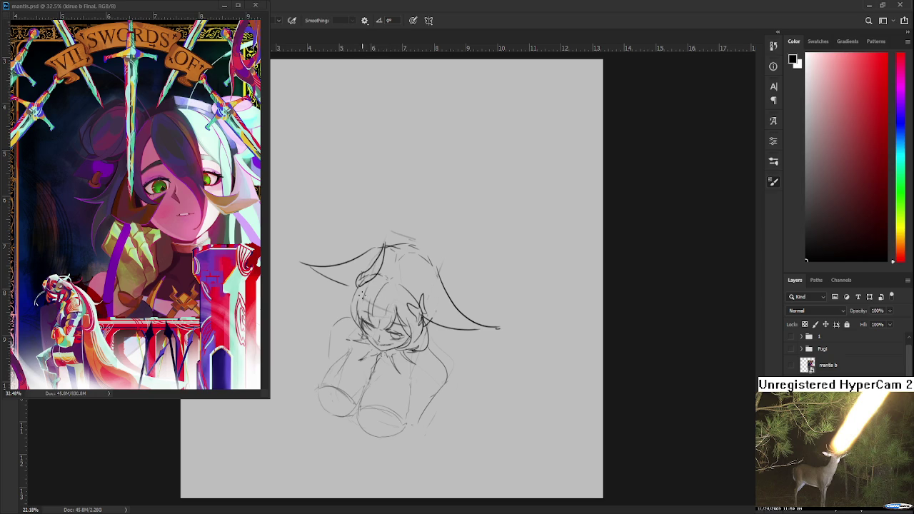
# Sketch hair strands and a curl on both sides of the head, redoing the left strands shorter.
pyautogui.moveTo(352, 289); pyautogui.dragTo(342, 321)
pyautogui.moveTo(433, 323); pyautogui.dragTo(446, 427)
pyautogui.moveTo(445, 338); pyautogui.dragTo(457, 421)
pyautogui.moveTo(352, 293); pyautogui.dragTo(304, 360)
pyautogui.moveTo(349, 310); pyautogui.dragTo(315, 358)
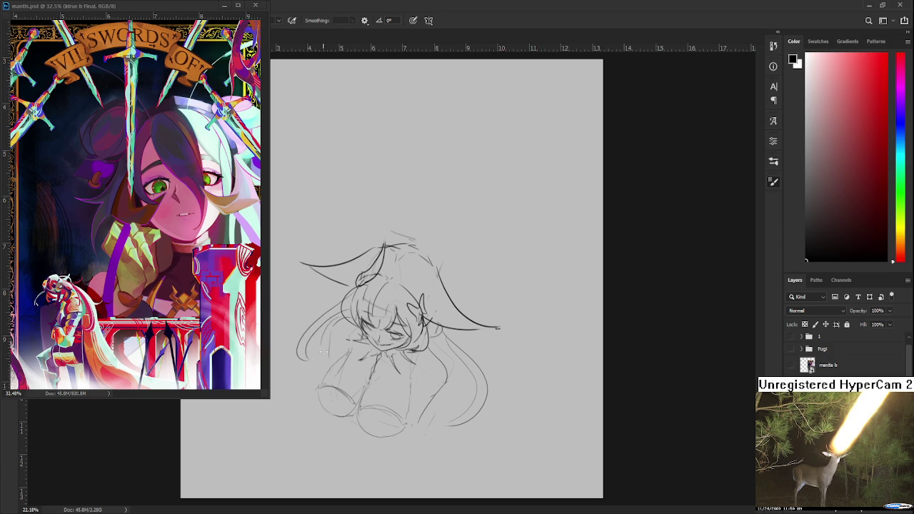
pyautogui.hotkey('ctrl', 'z')
pyautogui.hotkey('ctrl', 'z')
pyautogui.moveTo(336, 318)
pyautogui.mouseDown()
pyautogui.moveTo(306, 357)
pyautogui.moveTo(320, 338)
pyautogui.mouseUp()
pyautogui.scroll(-1, 303, 357)
pyautogui.scroll(-1, 303, 357)
pyautogui.scroll(1, 322, 354)
pyautogui.scroll(1, 343, 348)
pyautogui.scroll(-1, 376, 315)
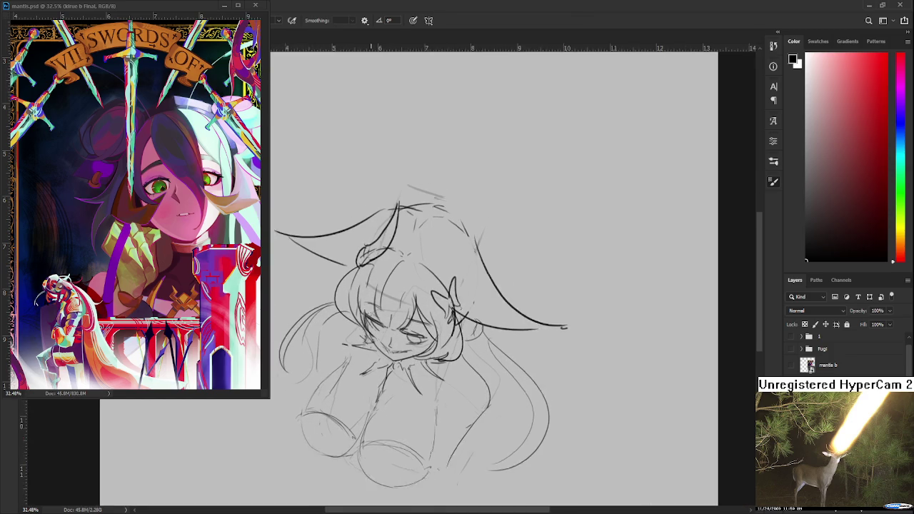
pyautogui.scroll(-1, 376, 315)
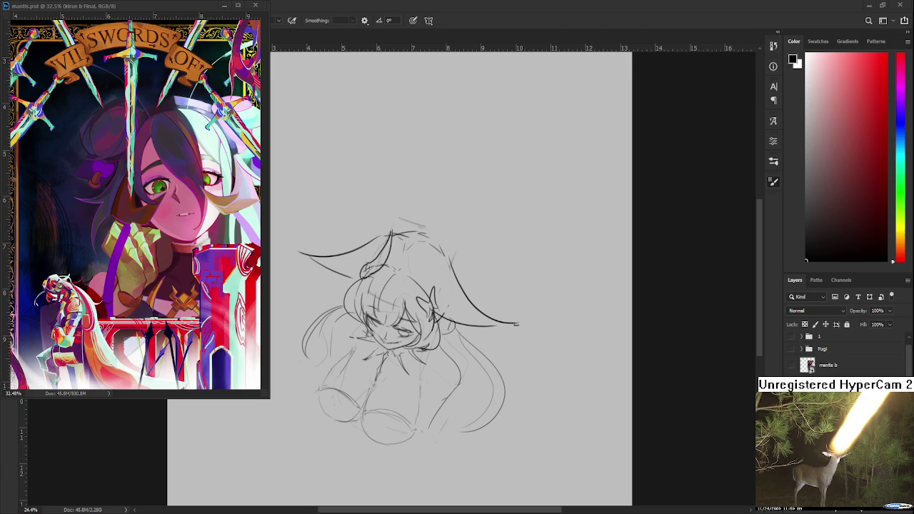
# Shrink and reposition the whole sketch on the canvas with Free Transform.
pyautogui.scroll(-2, 378, 368)
pyautogui.scroll(-1, 378, 368)
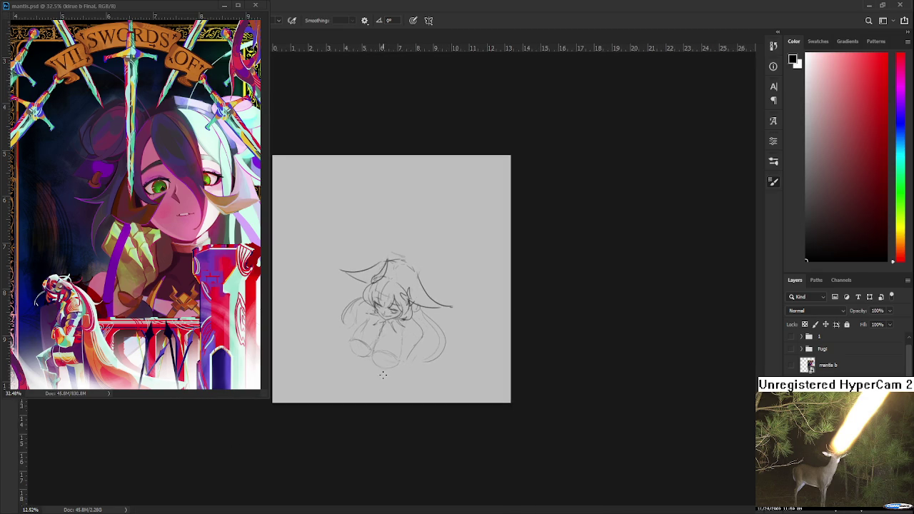
pyautogui.scroll(1, 377, 368)
pyautogui.hotkey('ctrl', 't')
pyautogui.moveTo(481, 410)
pyautogui.mouseDown()
pyautogui.moveTo(427, 352)
pyautogui.moveTo(441, 379)
pyautogui.moveTo(498, 378)
pyautogui.mouseUp()
pyautogui.press('Return')
# Zoom in on the face and rotate the canvas view to a drawing angle.
pyautogui.scroll(1, 485, 368)
pyautogui.scroll(1, 475, 350)
pyautogui.scroll(1, 470, 339)
pyautogui.scroll(1, 467, 334)
pyautogui.scroll(-1, 471, 343)
pyautogui.scroll(-2, 500, 361)
pyautogui.scroll(2, 504, 382)
pyautogui.scroll(-2, 493, 372)
pyautogui.scroll(2, 454, 319)
pyautogui.scroll(2, 543, 343)
pyautogui.scroll(2, 499, 343)
pyautogui.scroll(-1, 472, 357)
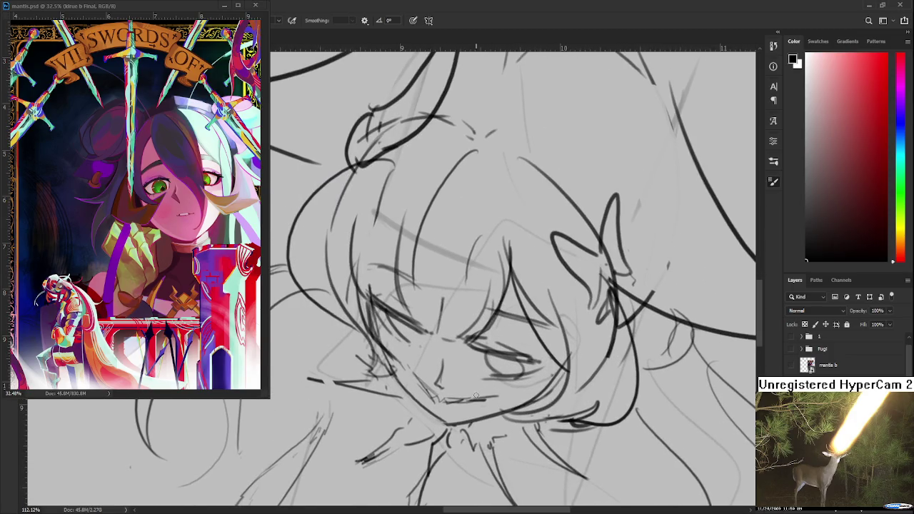
pyautogui.scroll(-1, 448, 370)
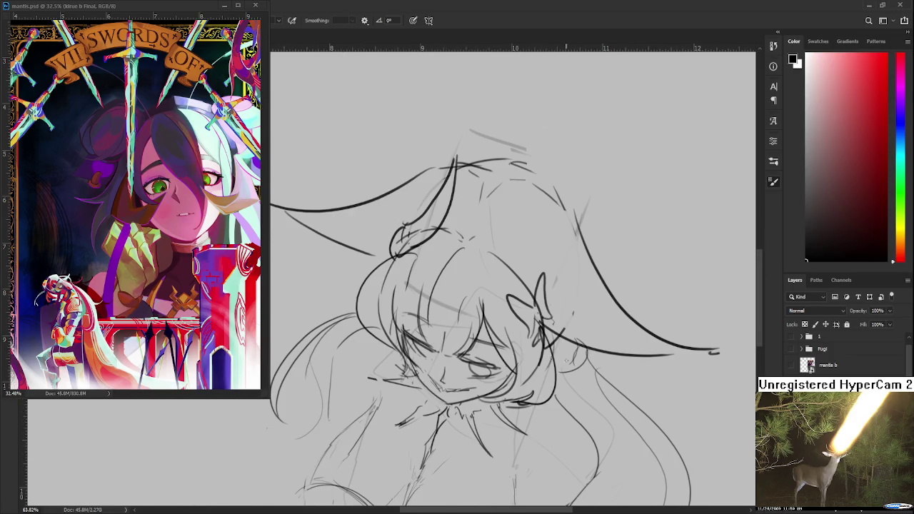
pyautogui.scroll(-3, 846, 353)
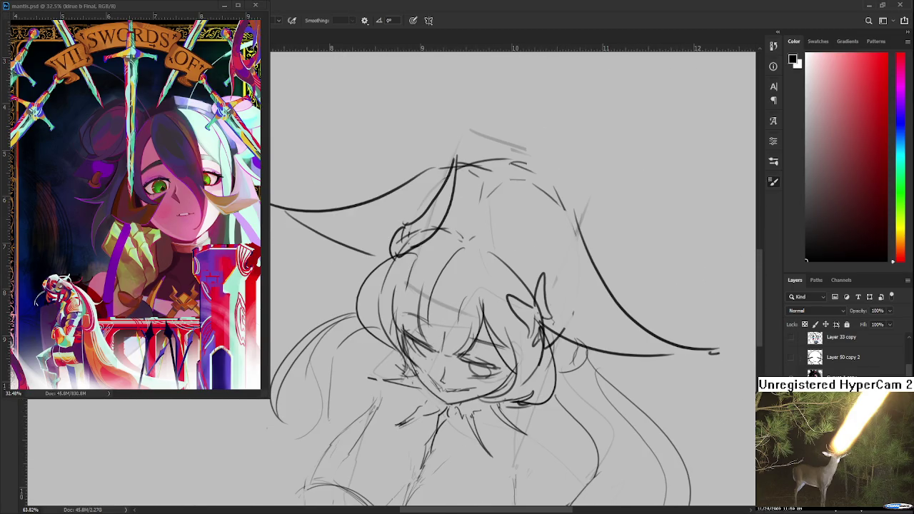
pyautogui.scroll(3, 466, 370)
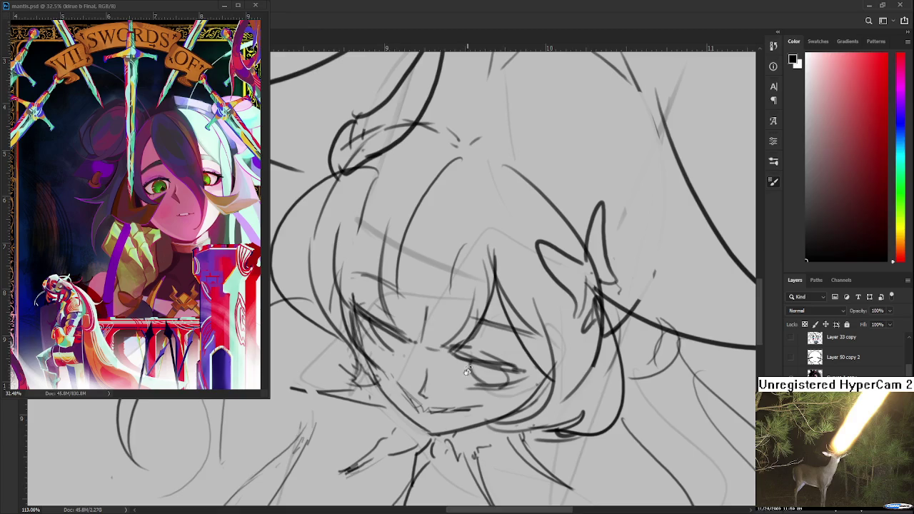
pyautogui.moveTo(466, 371)
pyautogui.mouseDown()
pyautogui.moveTo(389, 336)
pyautogui.moveTo(480, 312)
pyautogui.mouseUp()
pyautogui.press('r')
# Ink a thin dark line along the closed eye, redoing the heavier first attempt.
pyautogui.press('b')
pyautogui.moveTo(413, 310); pyautogui.dragTo(484, 306)
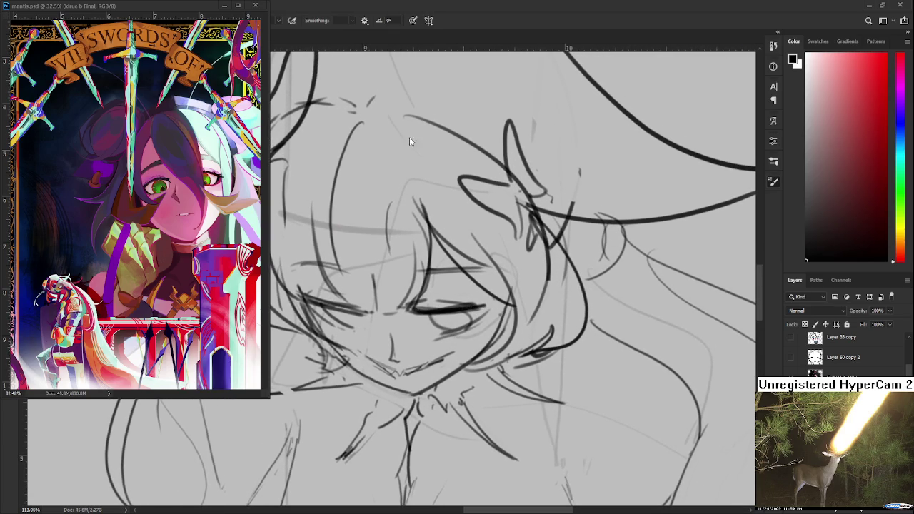
pyautogui.moveTo(411, 308); pyautogui.dragTo(485, 305)
pyautogui.hotkey('ctrl', 'z')
pyautogui.moveTo(412, 310); pyautogui.dragTo(484, 305)
pyautogui.moveTo(665, 271); pyautogui.dragTo(760, 205)
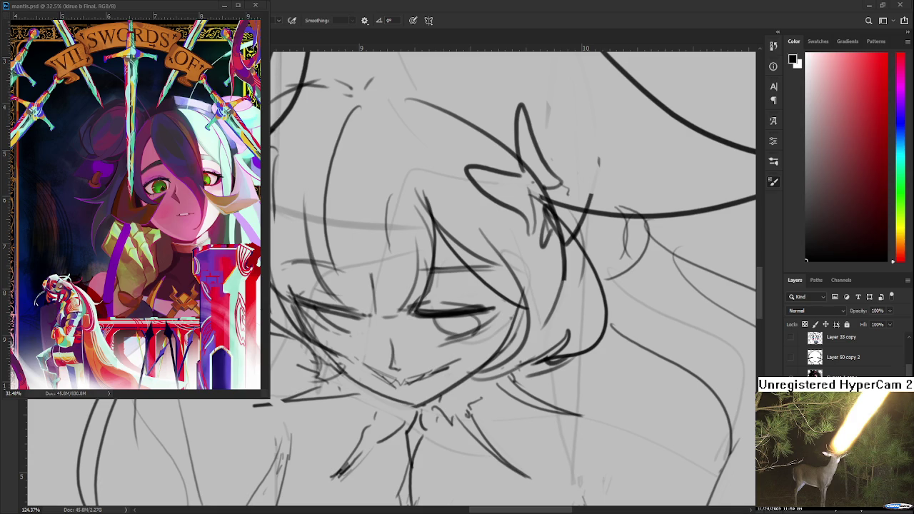
# Scroll the view over the face to keep working on the closed eye's lash line.
pyautogui.scroll(2, 450, 365)
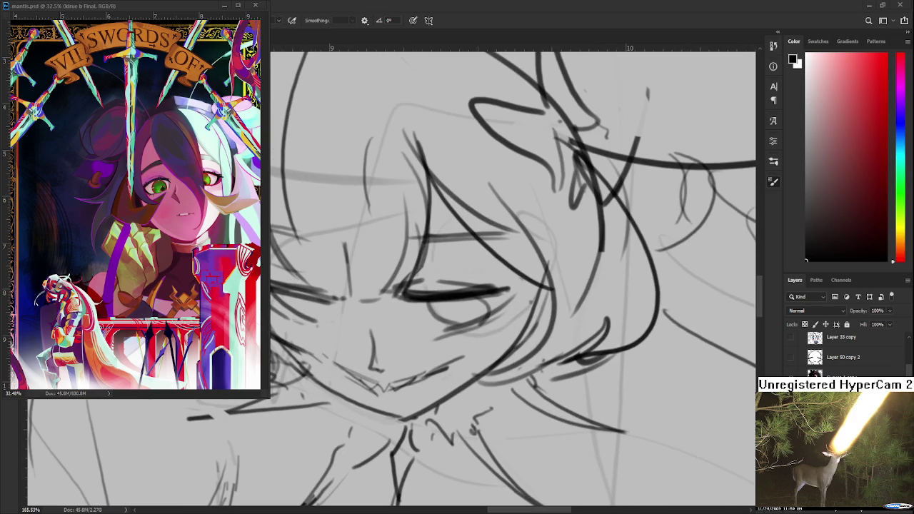
# Darken the closed eye line and erase stray marks under the eyelid.
pyautogui.moveTo(421, 292); pyautogui.dragTo(473, 289)
pyautogui.press('e')
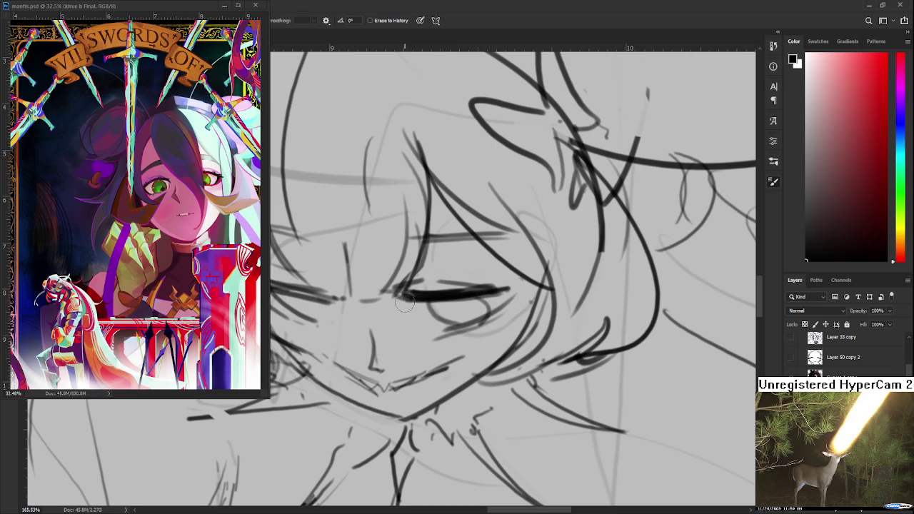
pyautogui.moveTo(406, 304); pyautogui.dragTo(428, 305)
pyautogui.press('b')
pyautogui.press('e')
pyautogui.press('b')
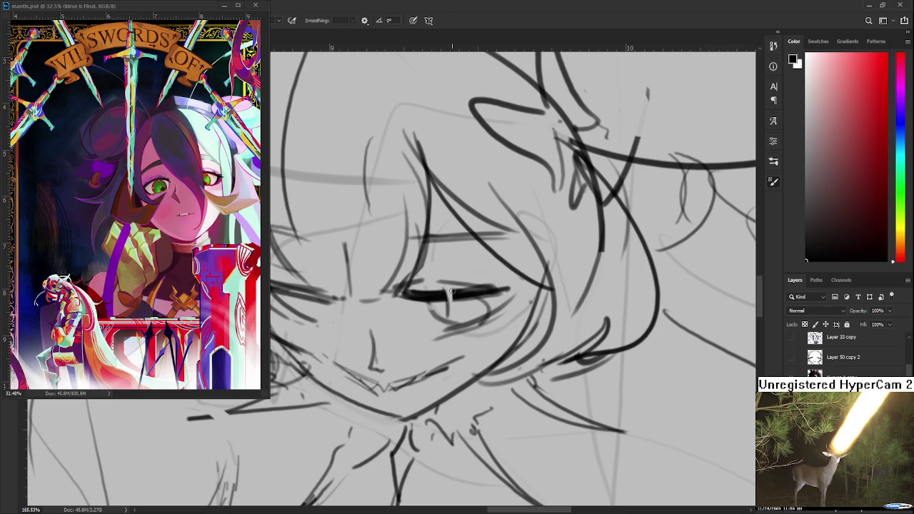
# Draw a small fang hanging from the eye line and trim the stroke beside it.
pyautogui.moveTo(448, 290); pyautogui.dragTo(448, 307)
pyautogui.press('e')
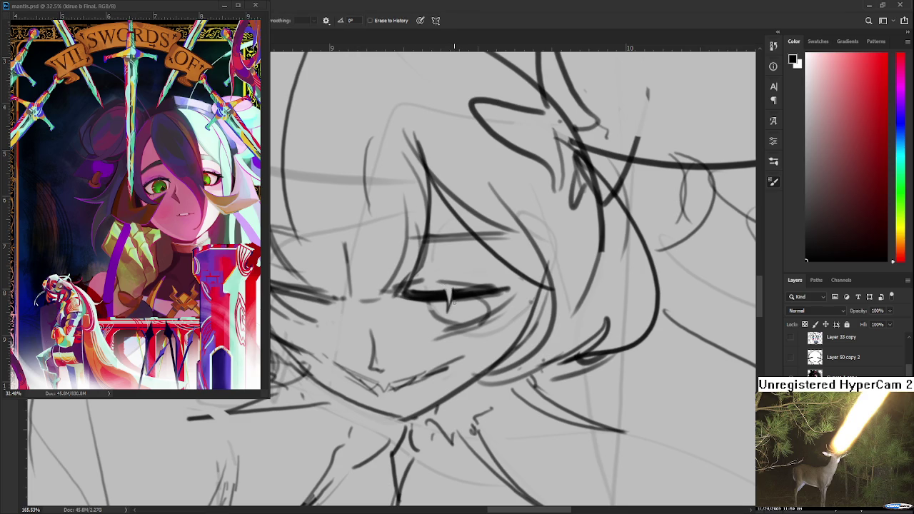
pyautogui.scroll(-1, 452, 294)
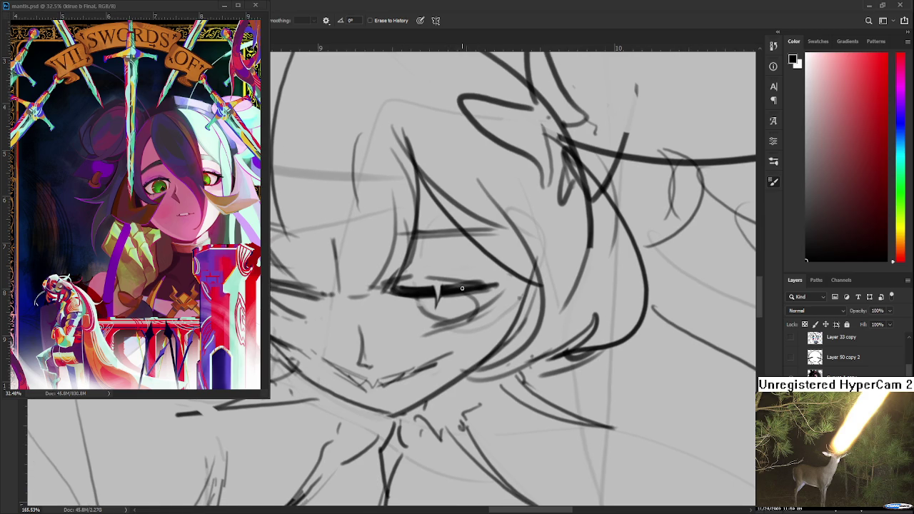
pyautogui.moveTo(462, 283)
pyautogui.mouseDown()
pyautogui.moveTo(471, 339)
pyautogui.moveTo(481, 329)
pyautogui.mouseUp()
pyautogui.press('b')
pyautogui.press('e')
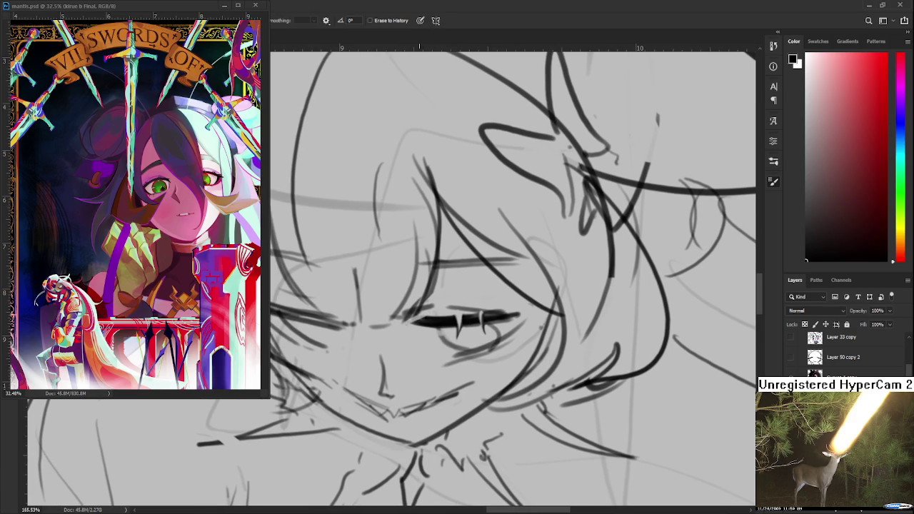
# Extend the right end of the eye line and add a dark stroke under the eye.
pyautogui.moveTo(428, 318); pyautogui.dragTo(418, 311)
pyautogui.press('b')
pyautogui.moveTo(486, 306); pyautogui.dragTo(511, 308)
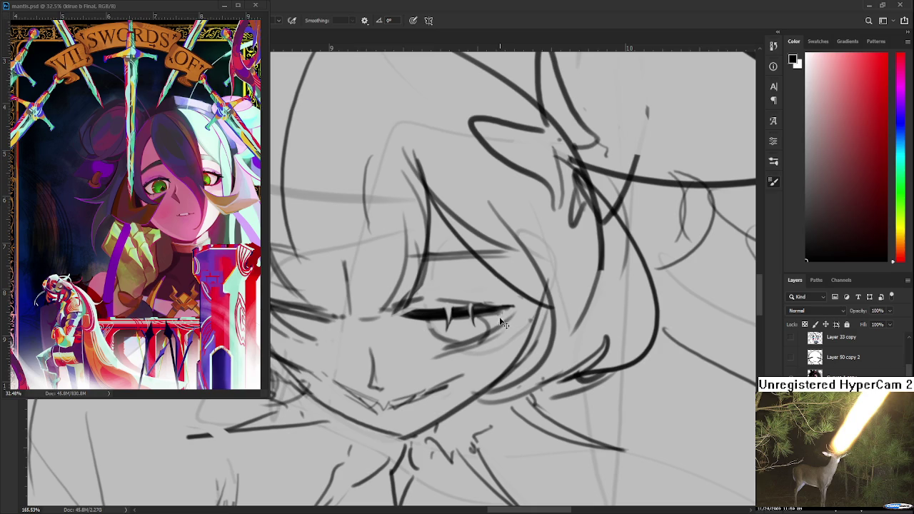
pyautogui.moveTo(487, 339)
pyautogui.mouseDown()
pyautogui.moveTo(503, 311)
pyautogui.moveTo(486, 344)
pyautogui.mouseUp()
pyautogui.press('e')
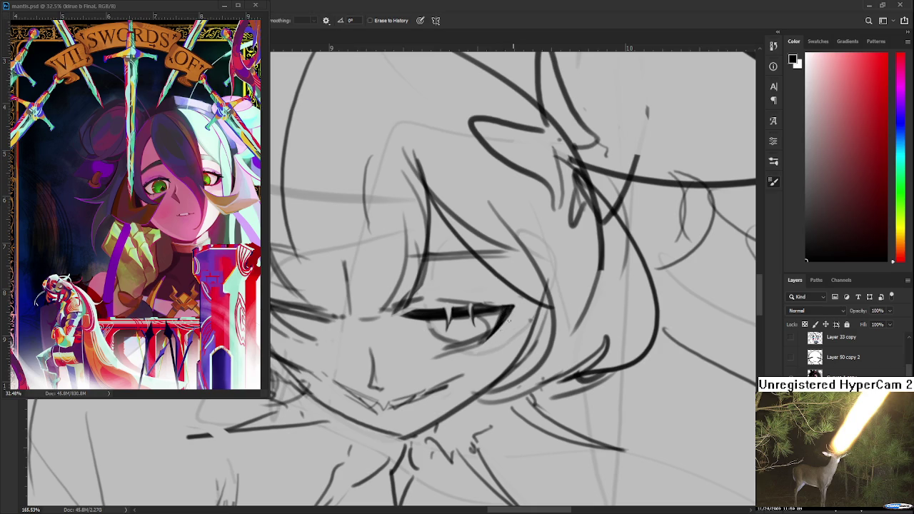
pyautogui.press('b')
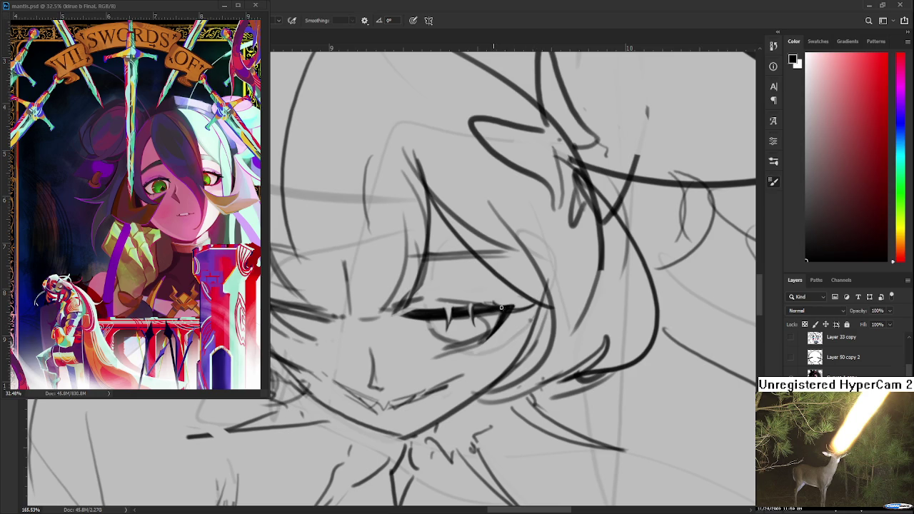
# Tilt the canvas view to erase a stray mark near the eye, then rotate it upright again.
pyautogui.press('r')
pyautogui.moveTo(527, 300)
pyautogui.mouseDown()
pyautogui.moveTo(378, 421)
pyautogui.moveTo(497, 318)
pyautogui.moveTo(540, 307)
pyautogui.moveTo(520, 310)
pyautogui.mouseUp()
pyautogui.press('e')
pyautogui.press('b')
pyautogui.press('e')
pyautogui.press('r')
pyautogui.press('b')
pyautogui.press('e')
pyautogui.press('b')
# Redraw the lower eye line darker, cleaning it up with the Eraser.
pyautogui.moveTo(487, 335); pyautogui.dragTo(502, 329)
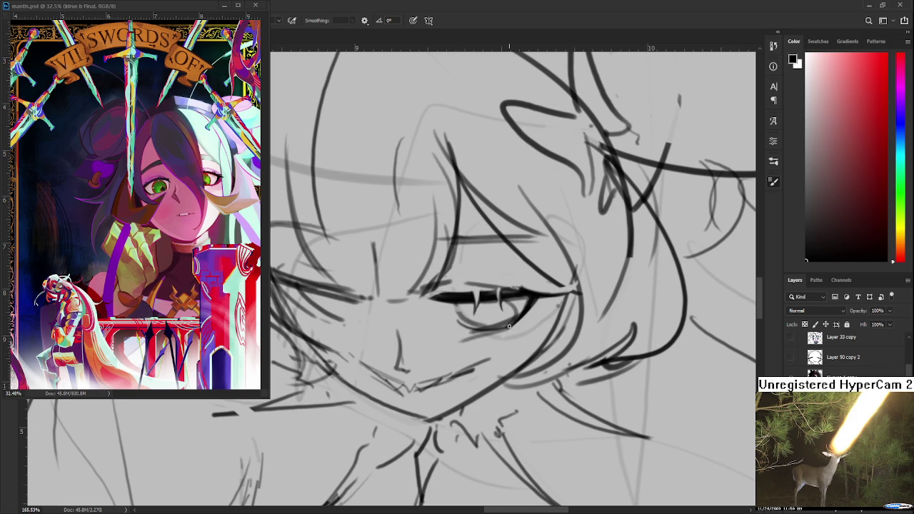
pyautogui.press('e')
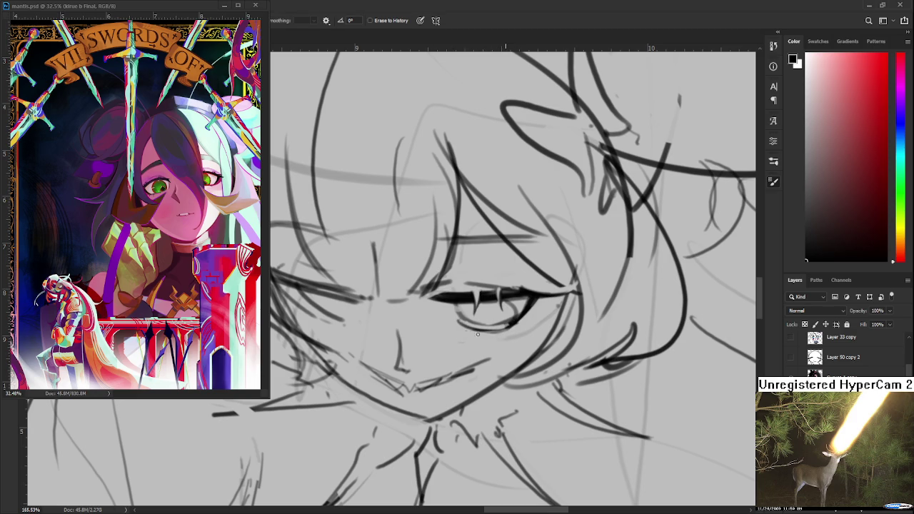
pyautogui.press('b')
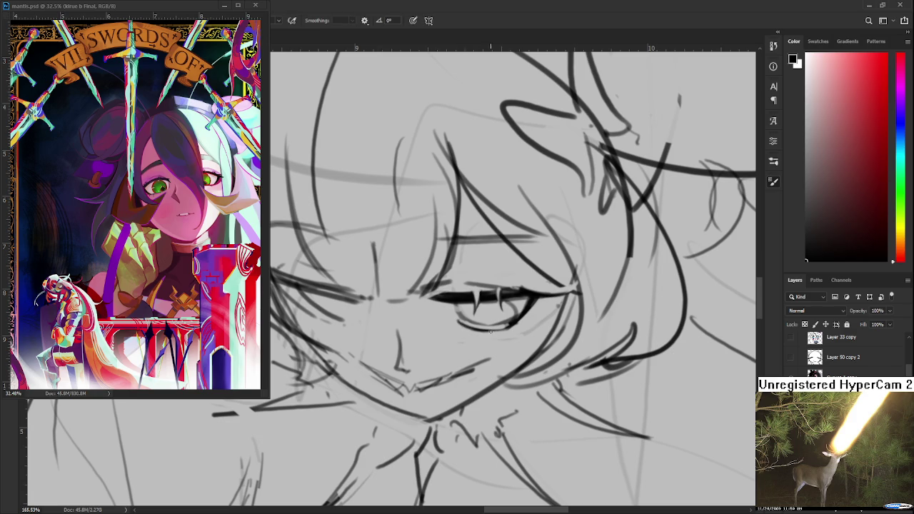
pyautogui.press('e')
pyautogui.moveTo(471, 327); pyautogui.dragTo(511, 326)
pyautogui.press('b')
pyautogui.press('e')
# Add a short dark lash stroke below the eye and tidy the surrounding marks.
pyautogui.press('b')
pyautogui.moveTo(477, 330); pyautogui.dragTo(478, 341)
pyautogui.press('e')
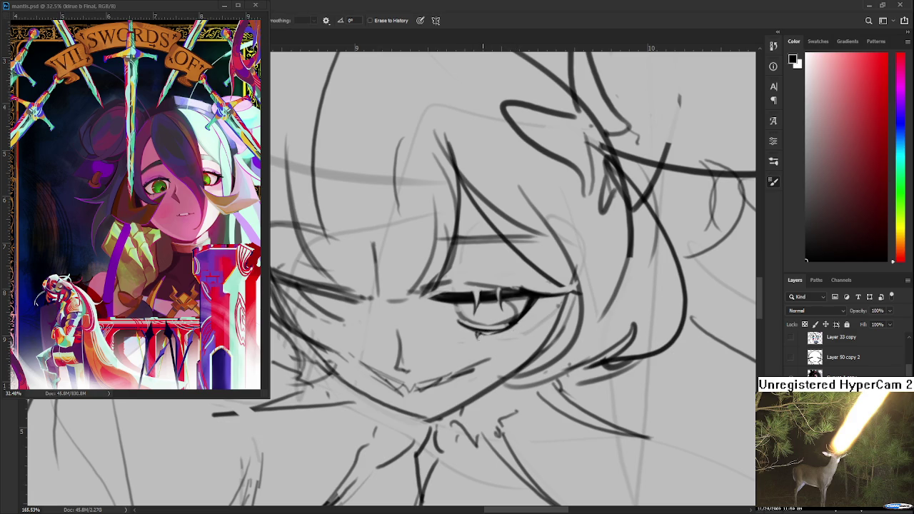
pyautogui.press('b')
pyautogui.press('e')
pyautogui.press('b')
pyautogui.press('e')
pyautogui.press('b')
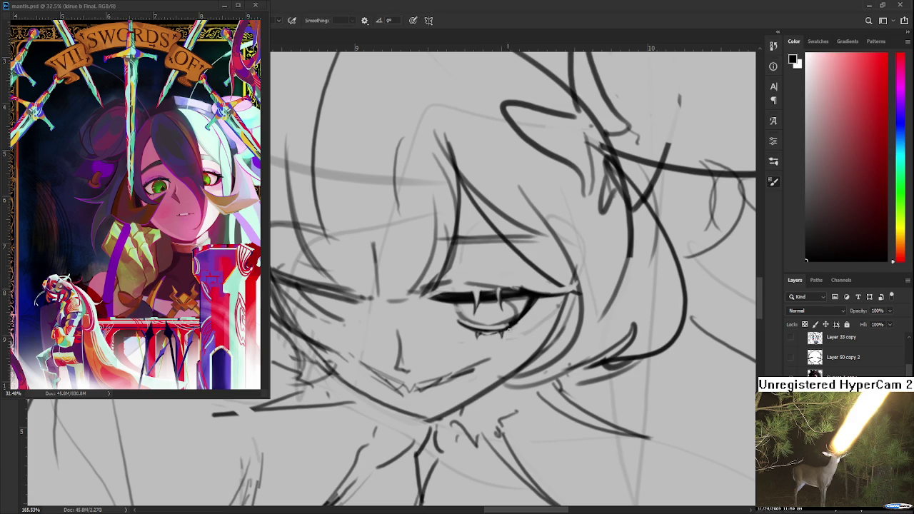
pyautogui.press('e')
pyautogui.moveTo(510, 315); pyautogui.dragTo(520, 312)
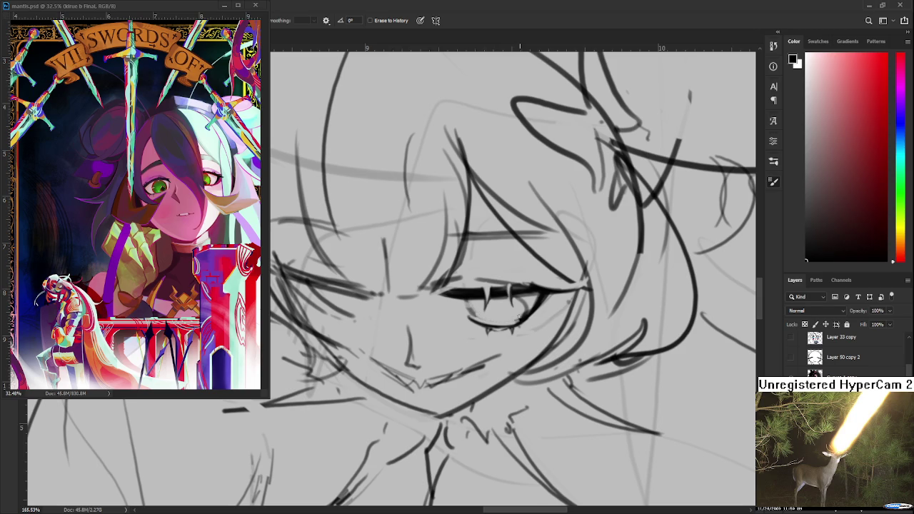
pyautogui.scroll(-3, 514, 293)
pyautogui.scroll(-2, 514, 292)
pyautogui.scroll(-2, 514, 293)
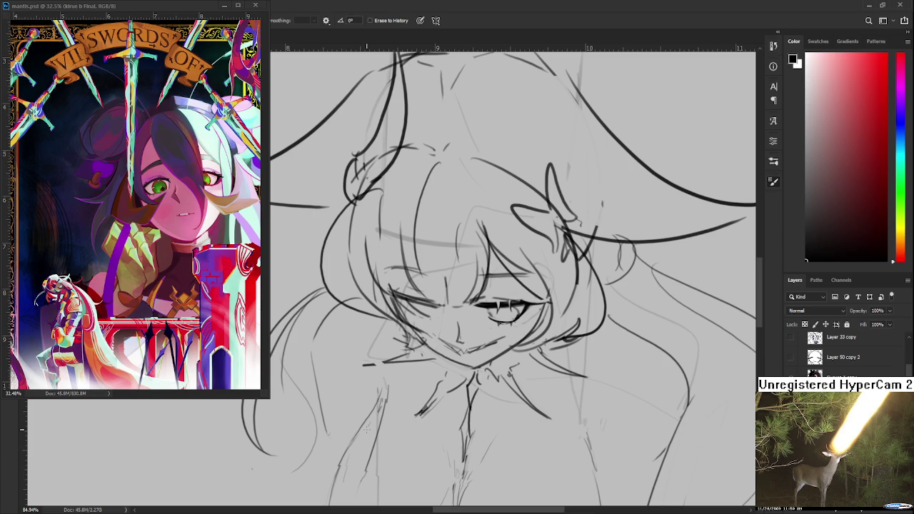
pyautogui.scroll(-2, 366, 429)
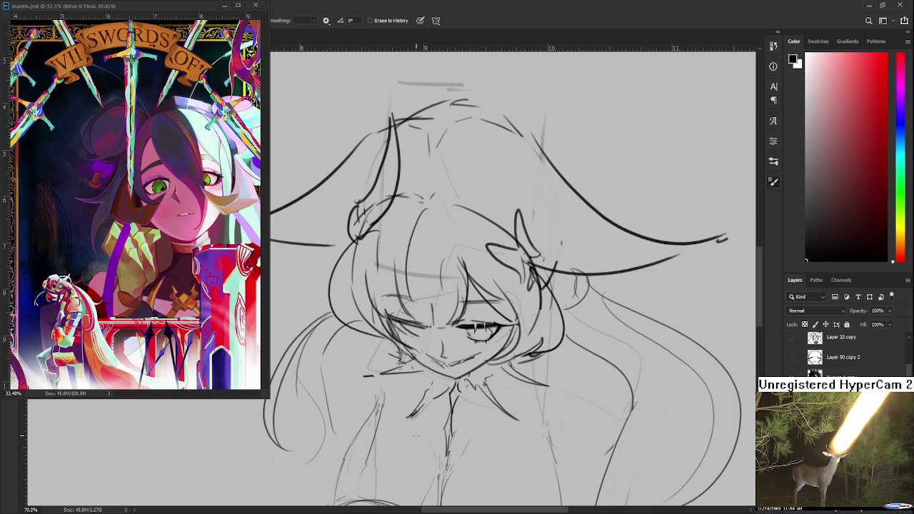
pyautogui.scroll(-2, 415, 434)
pyautogui.scroll(-1, 416, 435)
pyautogui.scroll(1, 414, 432)
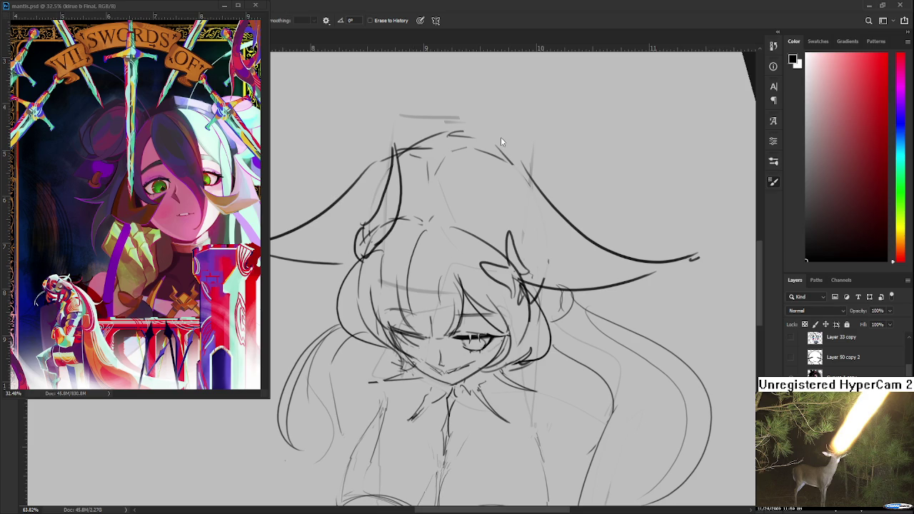
# Hide the mantis.psd reference window and open Raid suirei.psd from the Home screen's recent files.
pyautogui.click(224, 9)
pyautogui.click(18, 24)
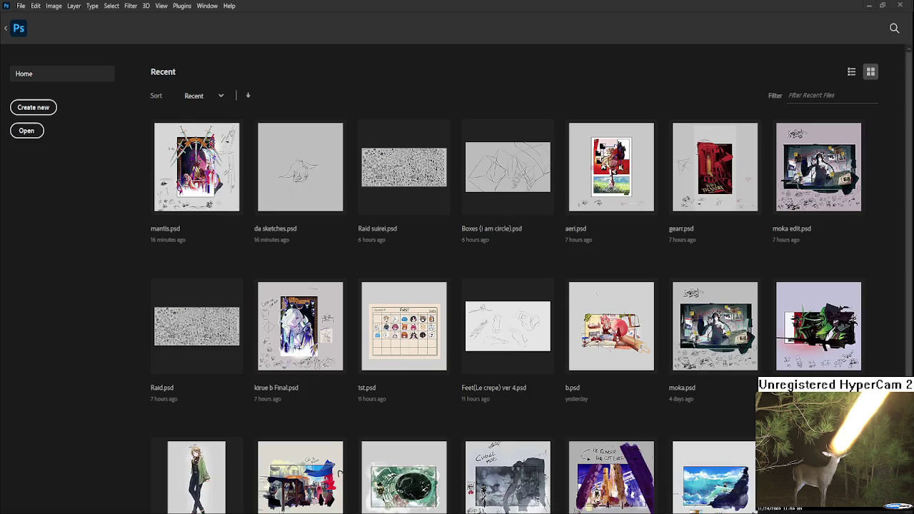
pyautogui.click(426, 191)
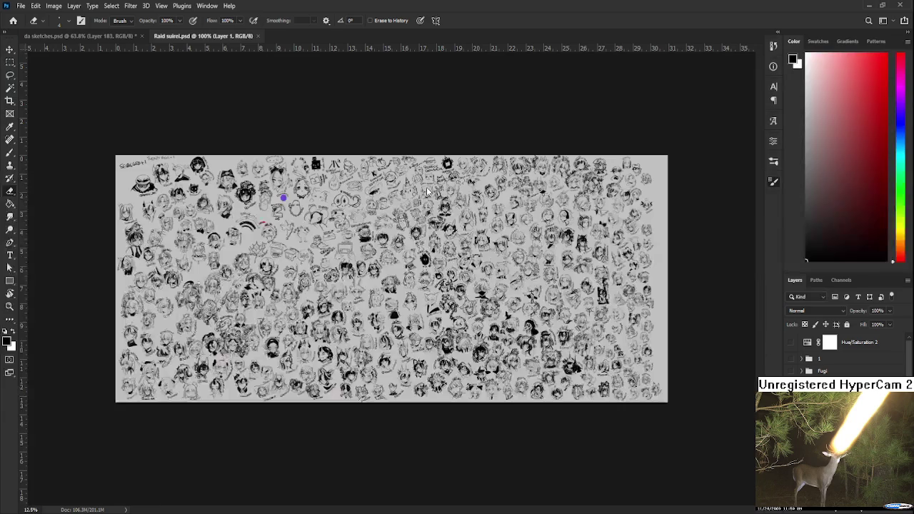
pyautogui.scroll(1, 240, 171)
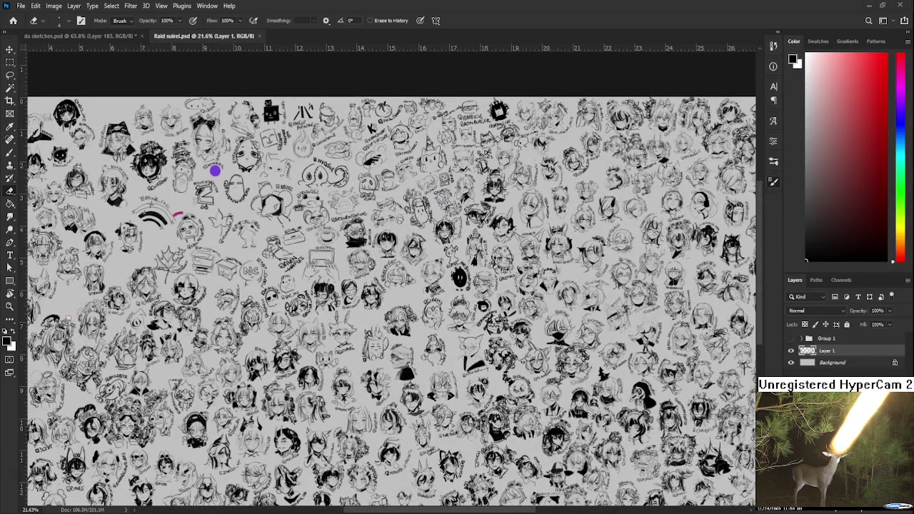
pyautogui.scroll(1, 383, 257)
pyautogui.scroll(1, 382, 257)
pyautogui.scroll(1, 382, 257)
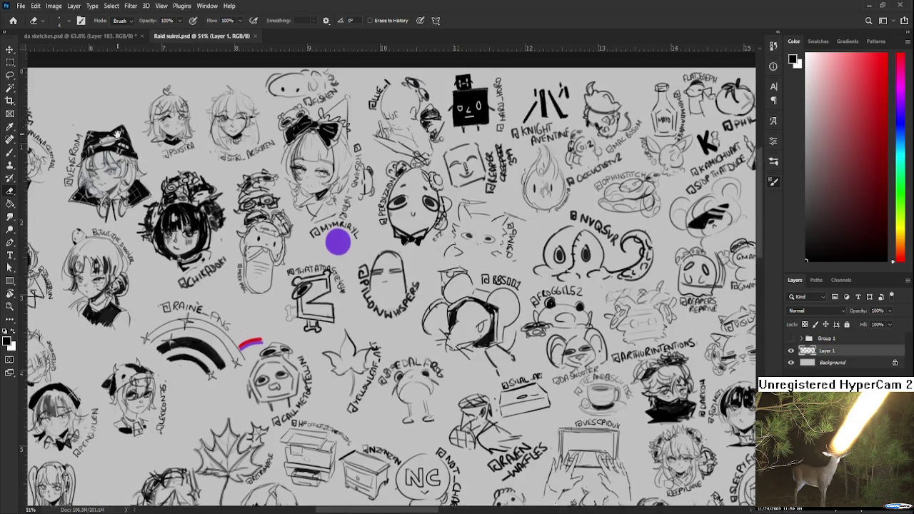
pyautogui.scroll(1, 382, 257)
pyautogui.scroll(1, 200, 208)
pyautogui.scroll(2, 199, 208)
pyautogui.scroll(2, 199, 207)
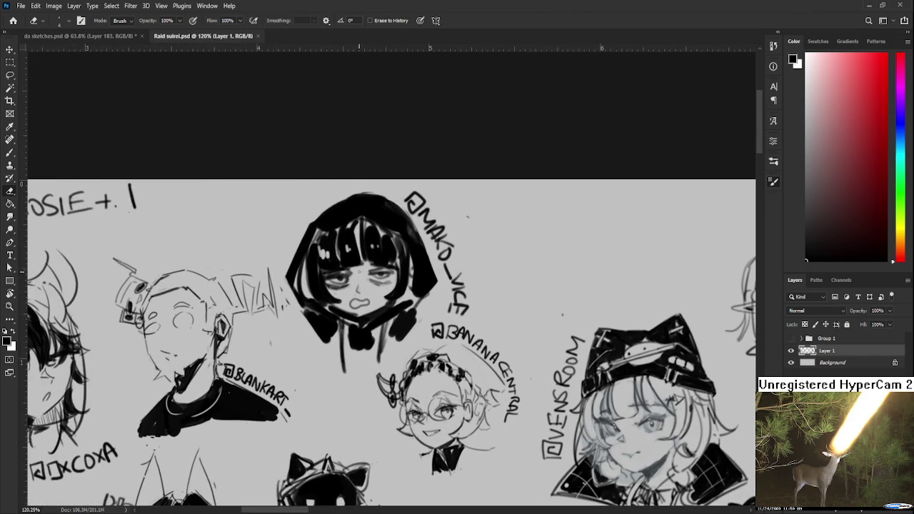
# Rotate the canvas about 27 degrees and draw an arc looping over the girl's head.
pyautogui.press('b')
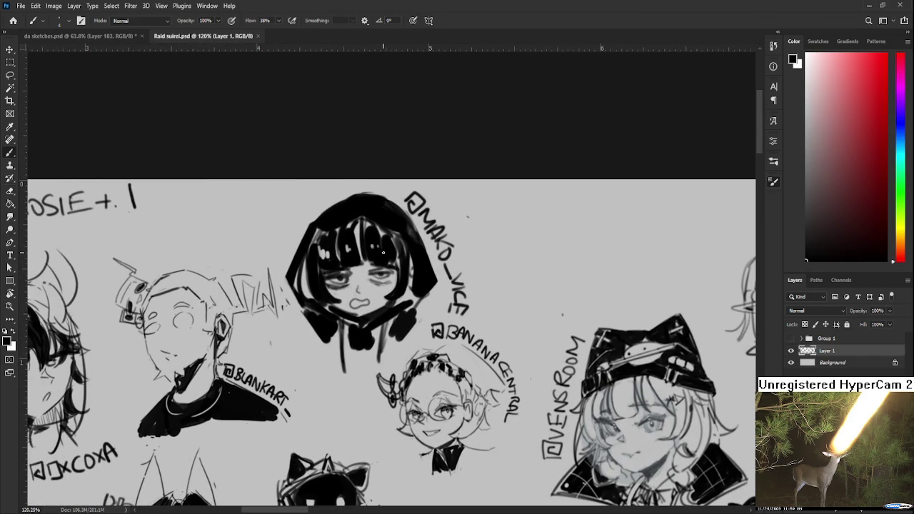
pyautogui.press('r')
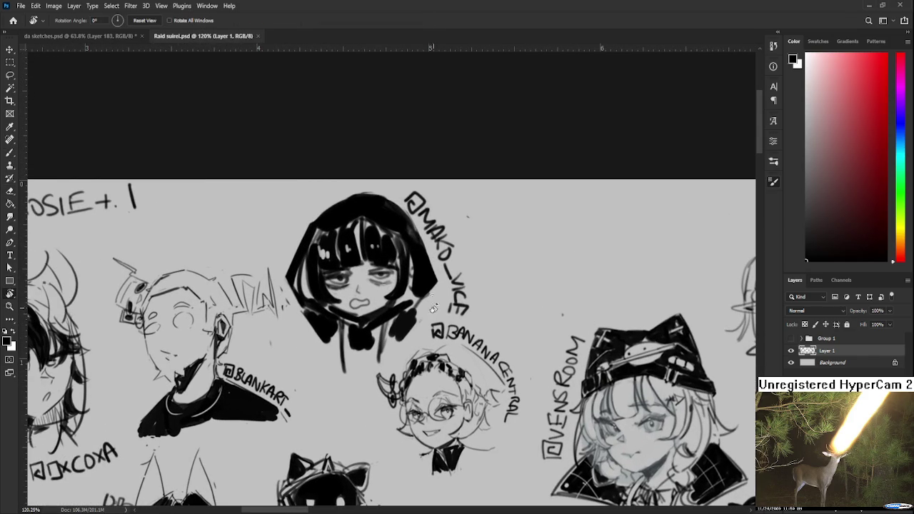
pyautogui.moveTo(382, 252); pyautogui.dragTo(379, 327)
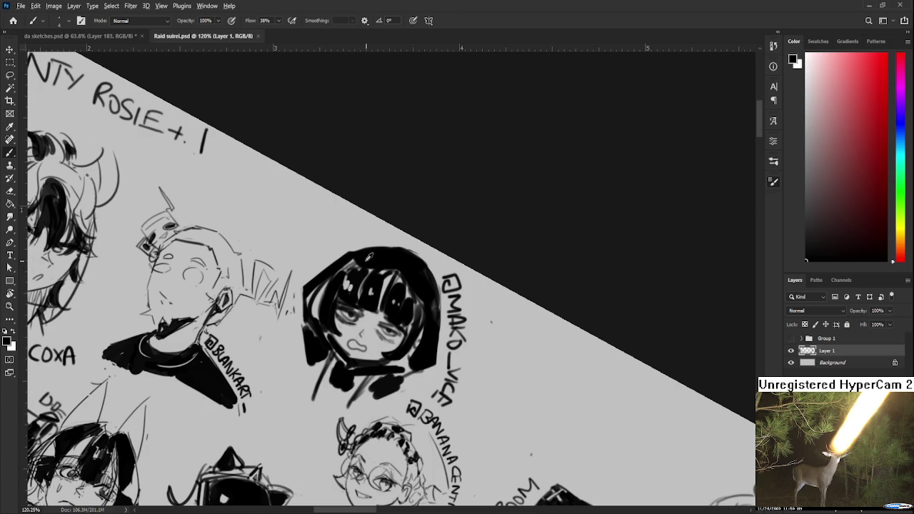
pyautogui.moveTo(331, 257); pyautogui.dragTo(363, 230)
pyautogui.hotkey('ctrl', 'z')
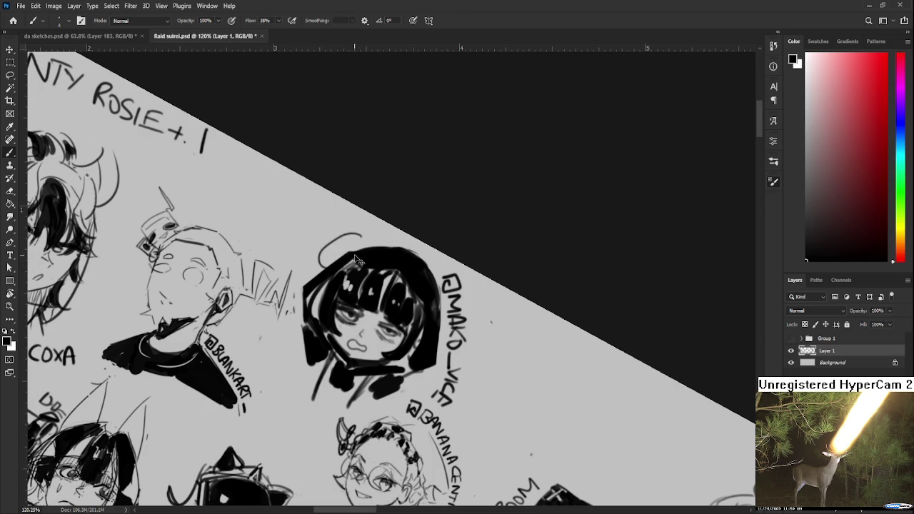
pyautogui.moveTo(322, 243)
pyautogui.mouseDown()
pyautogui.moveTo(355, 230)
pyautogui.moveTo(316, 270)
pyautogui.mouseUp()
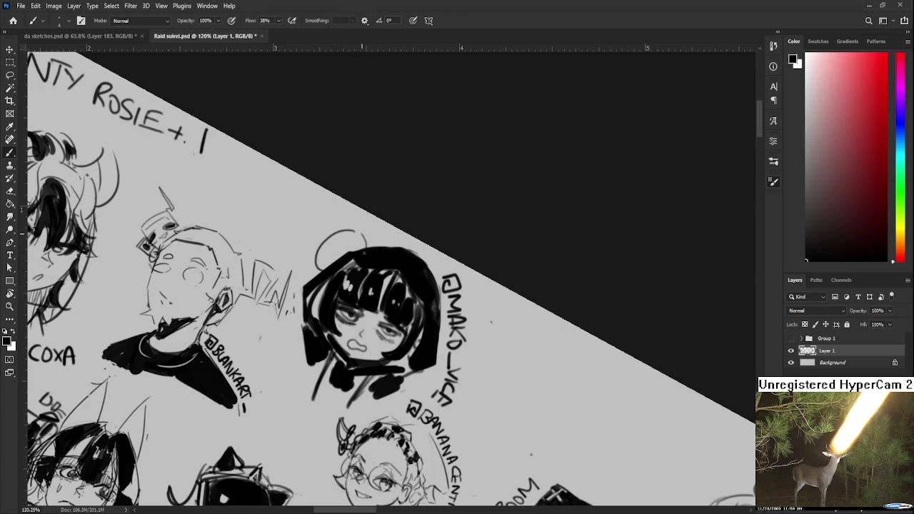
pyautogui.moveTo(357, 231)
pyautogui.mouseDown()
pyautogui.moveTo(371, 247)
pyautogui.moveTo(319, 254)
pyautogui.moveTo(365, 223)
pyautogui.mouseUp()
# Darken the halo's left side and lighten its top with the Eraser.
pyautogui.press('e')
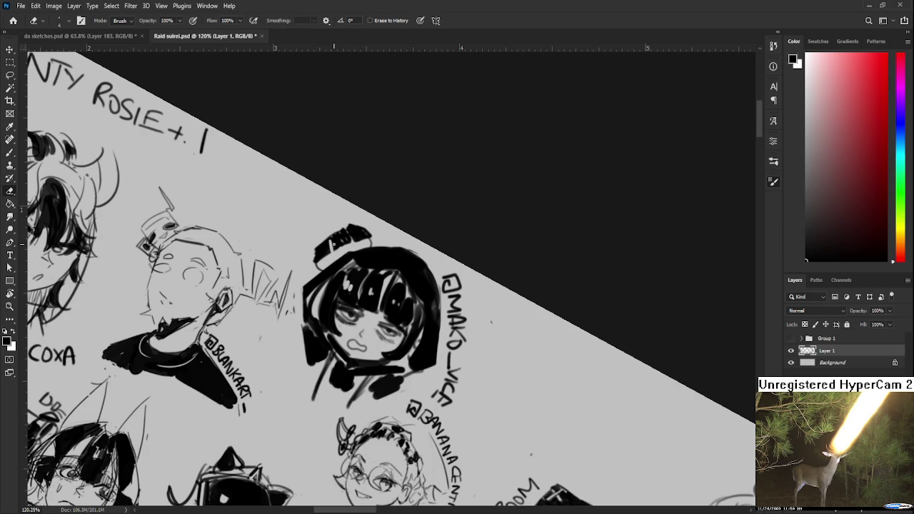
pyautogui.press('b')
pyautogui.moveTo(317, 242)
pyautogui.mouseDown()
pyautogui.moveTo(316, 260)
pyautogui.moveTo(341, 230)
pyautogui.moveTo(347, 246)
pyautogui.moveTo(358, 224)
pyautogui.moveTo(335, 230)
pyautogui.moveTo(359, 224)
pyautogui.moveTo(312, 248)
pyautogui.moveTo(362, 224)
pyautogui.moveTo(312, 247)
pyautogui.moveTo(309, 277)
pyautogui.mouseUp()
pyautogui.press('e')
pyautogui.press('b')
pyautogui.press('e')
pyautogui.press('b')
pyautogui.hotkey('ctrl', 'z')
# Ink the halo's edges, thicken its lower left and fill it in with darker strokes.
pyautogui.moveTo(362, 226)
pyautogui.mouseDown()
pyautogui.moveTo(374, 247)
pyautogui.moveTo(379, 240)
pyautogui.mouseUp()
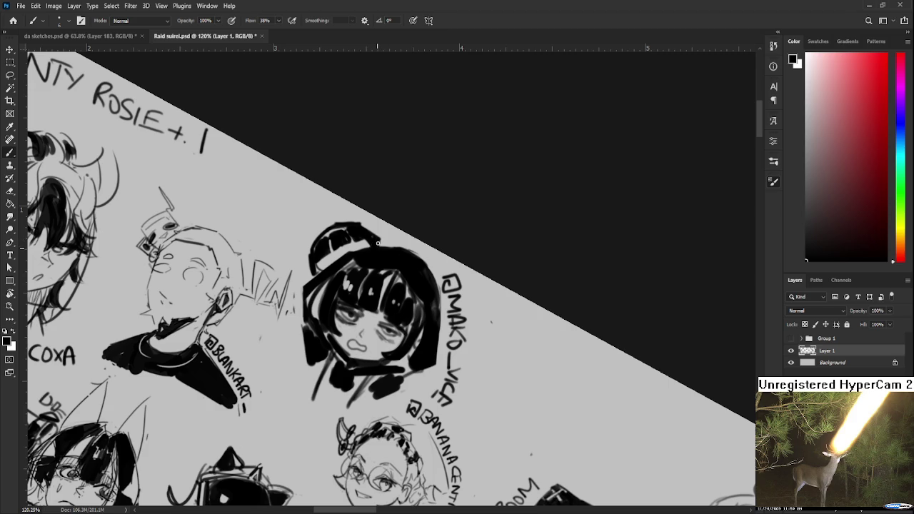
pyautogui.moveTo(318, 261); pyautogui.dragTo(310, 275)
pyautogui.press('e')
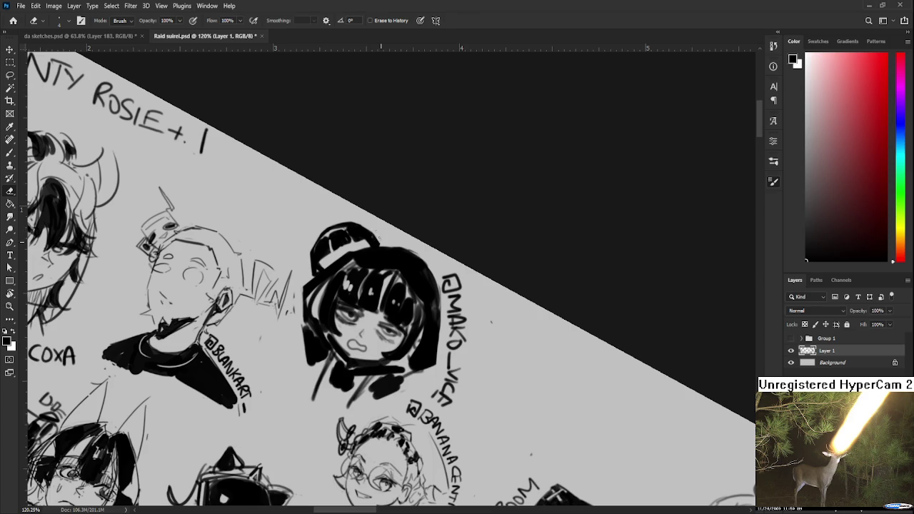
pyautogui.press('b')
pyautogui.moveTo(330, 251)
pyautogui.mouseDown()
pyautogui.moveTo(346, 264)
pyautogui.moveTo(333, 266)
pyautogui.moveTo(367, 241)
pyautogui.moveTo(344, 251)
pyautogui.mouseUp()
pyautogui.scroll(-2, 378, 266)
# Straighten the canvas view and close the Raid suirei.psd sketch sheet.
pyautogui.scroll(-2, 364, 265)
pyautogui.scroll(-2, 363, 265)
pyautogui.press('r')
pyautogui.moveTo(363, 265); pyautogui.dragTo(277, 98)
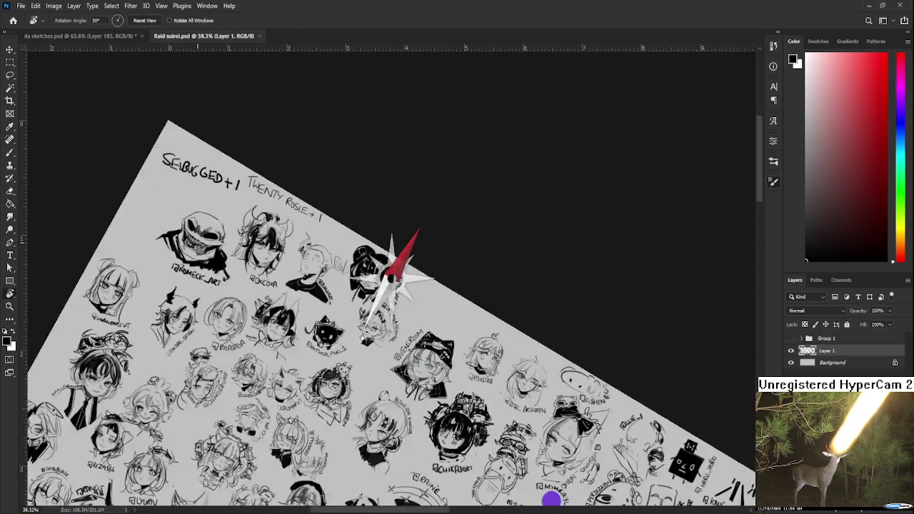
pyautogui.click(259, 36)
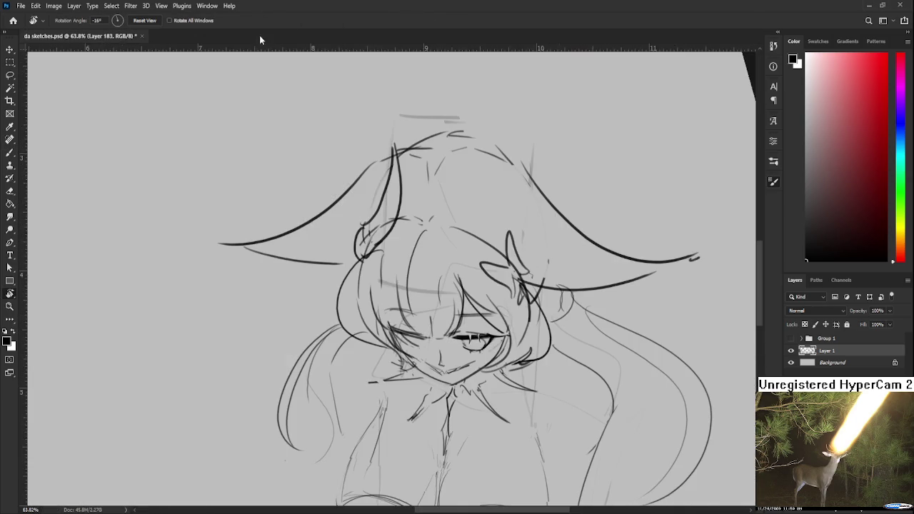
# Bring the mantis reference painting into view, then make the witch-hat sketch active again.
pyautogui.moveTo(432, 325); pyautogui.dragTo(432, 352)
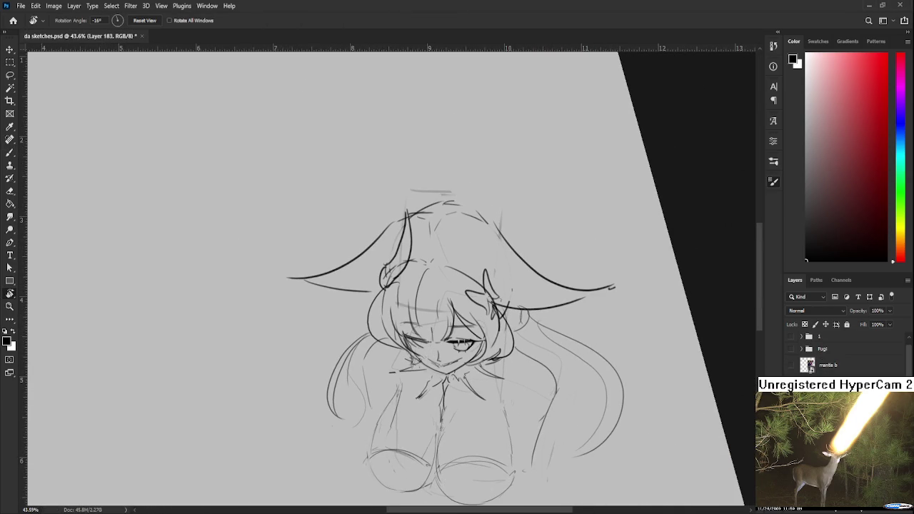
pyautogui.hotkey('ctrl', 'Tab')
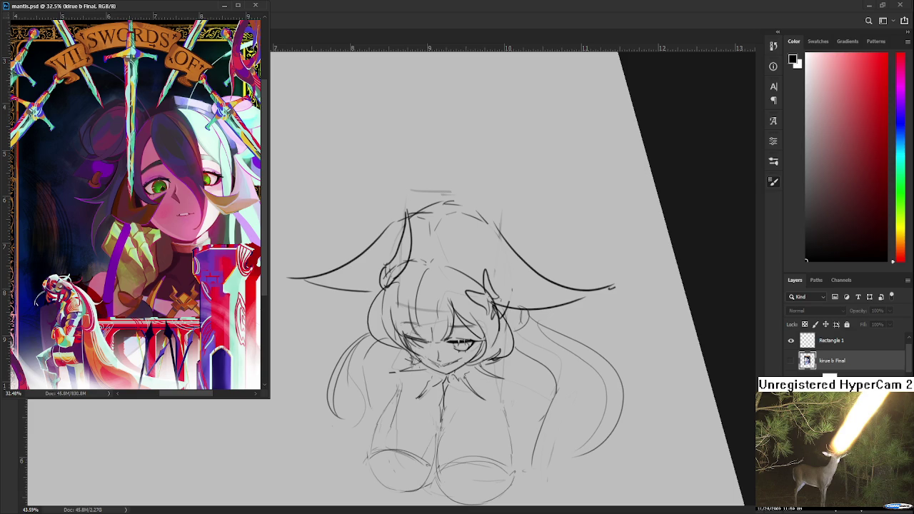
pyautogui.click(471, 425)
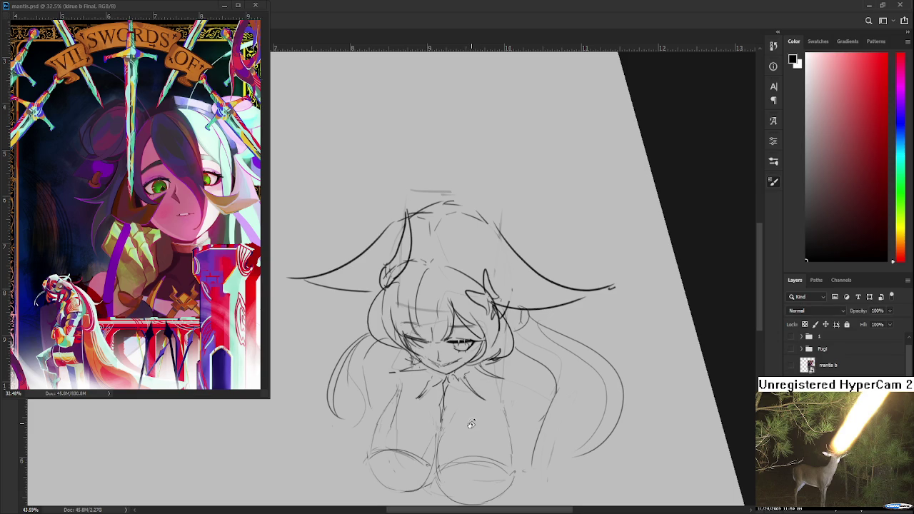
# Draw a small loop under the chin and free-transform it into shape.
pyautogui.scroll(1, 437, 373)
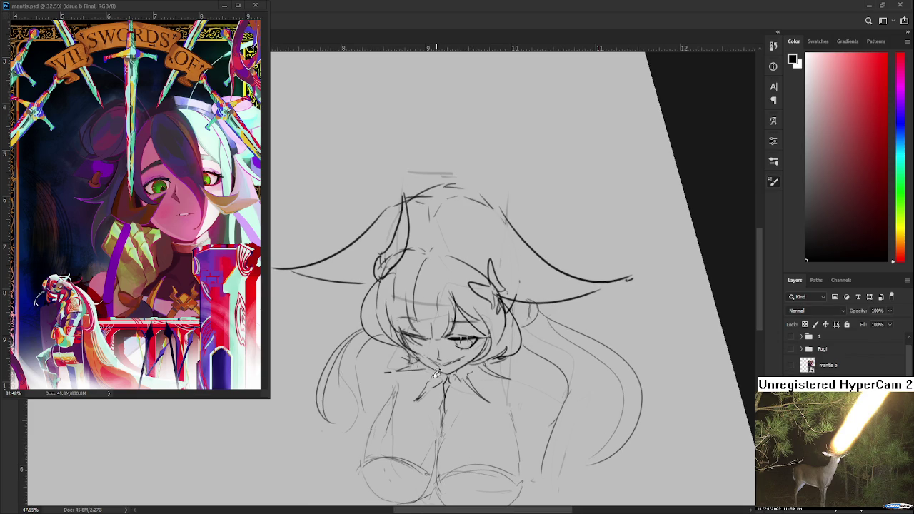
pyautogui.scroll(1, 437, 373)
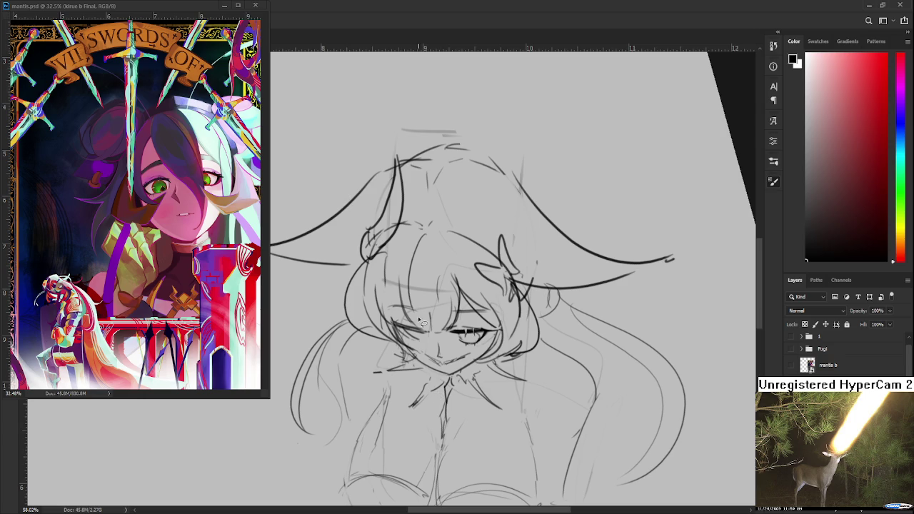
pyautogui.moveTo(428, 379); pyautogui.dragTo(430, 398)
pyautogui.hotkey('ctrl', 't')
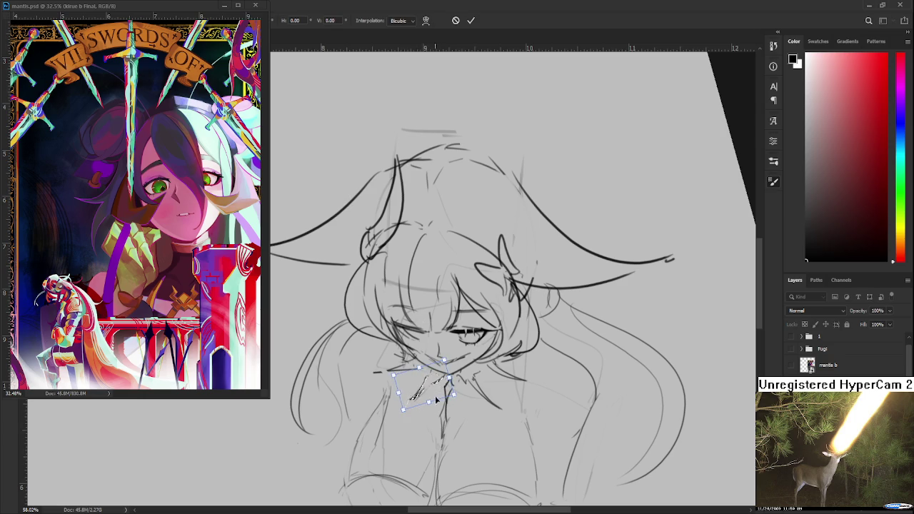
pyautogui.press('Return')
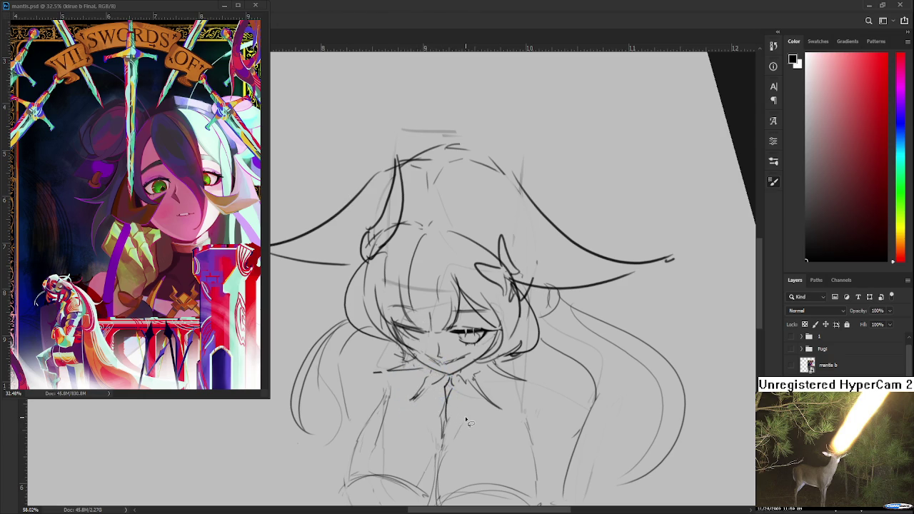
# Refine the chin stroke by alternating eraser and brush, then pan to the lower body.
pyautogui.scroll(-2, 465, 413)
pyautogui.scroll(-1, 467, 410)
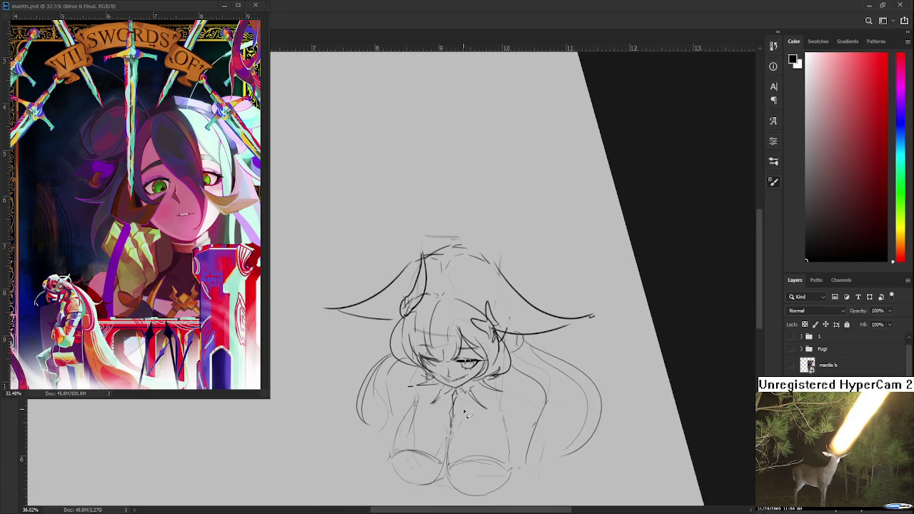
pyautogui.scroll(-1, 467, 402)
pyautogui.scroll(3, 475, 399)
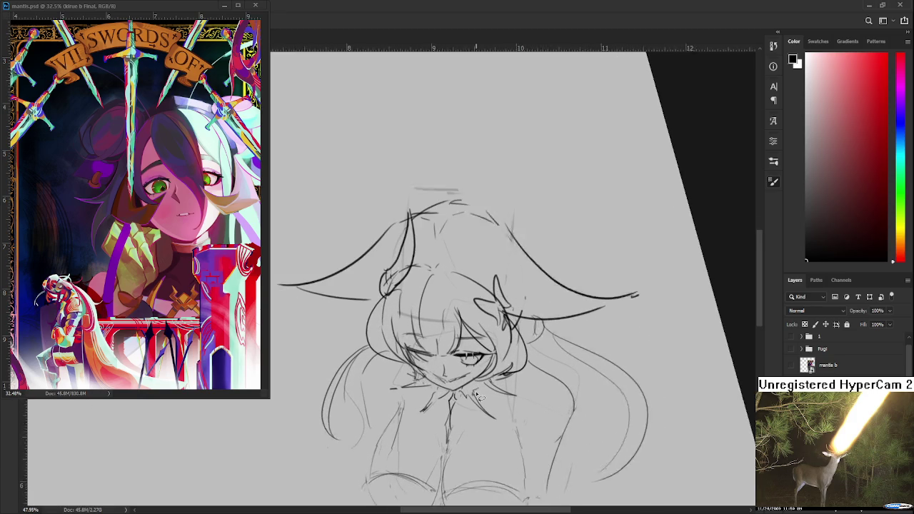
pyautogui.press('e')
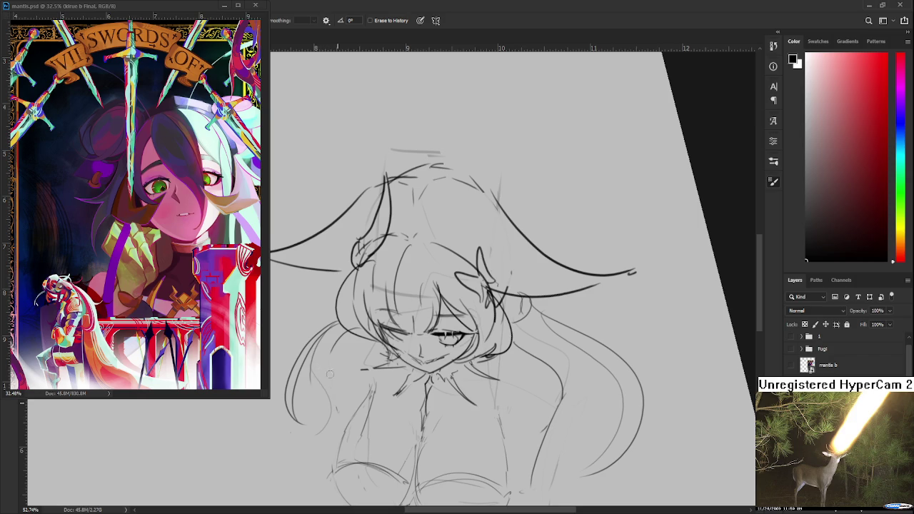
pyautogui.press('b')
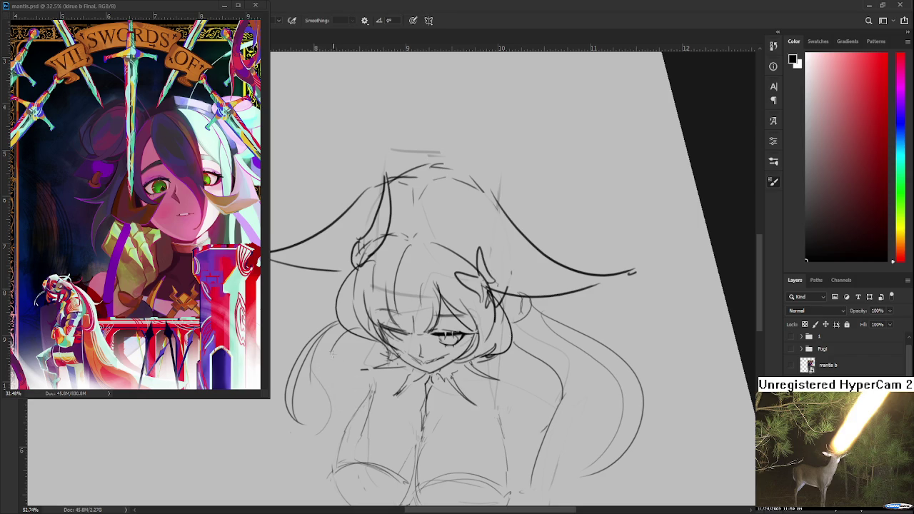
pyautogui.press('e')
pyautogui.press('b')
pyautogui.press('e')
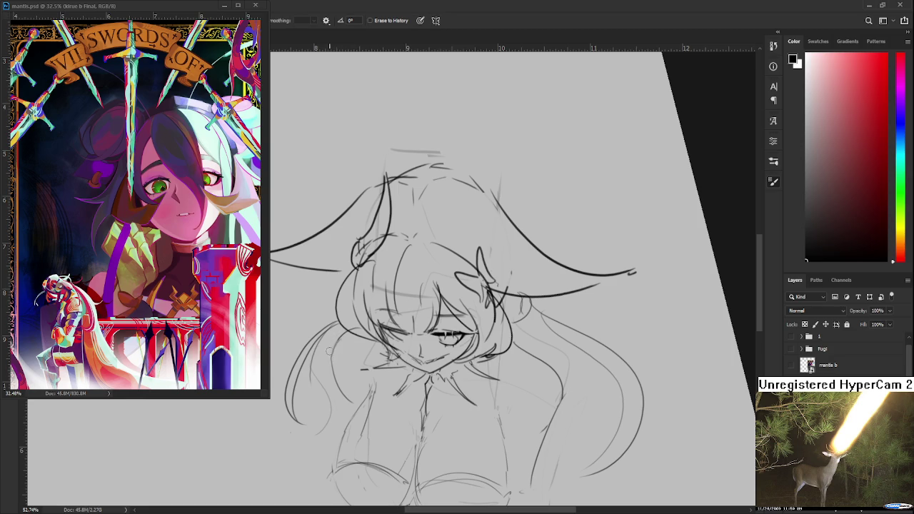
pyautogui.press('b')
pyautogui.press('e')
pyautogui.press('b')
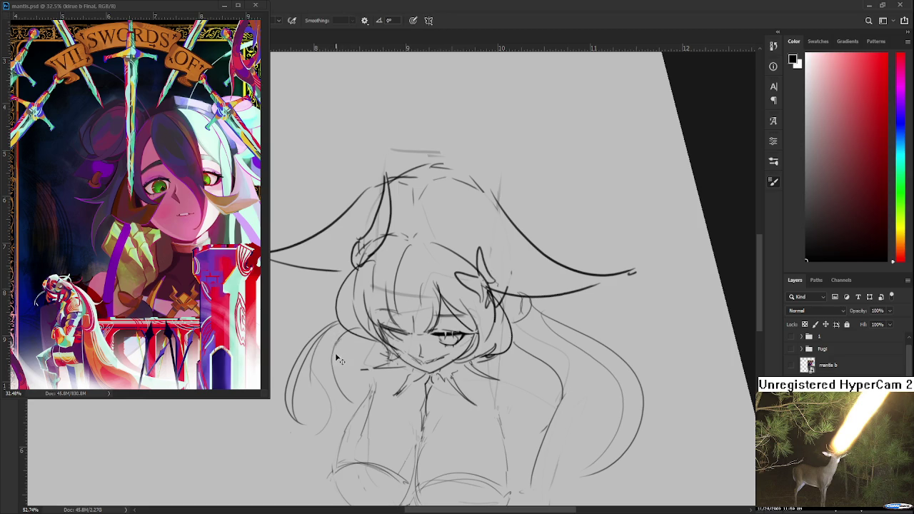
pyautogui.press('e')
pyautogui.press('b')
pyautogui.press('e')
pyautogui.press('b')
pyautogui.moveTo(457, 414); pyautogui.dragTo(452, 316)
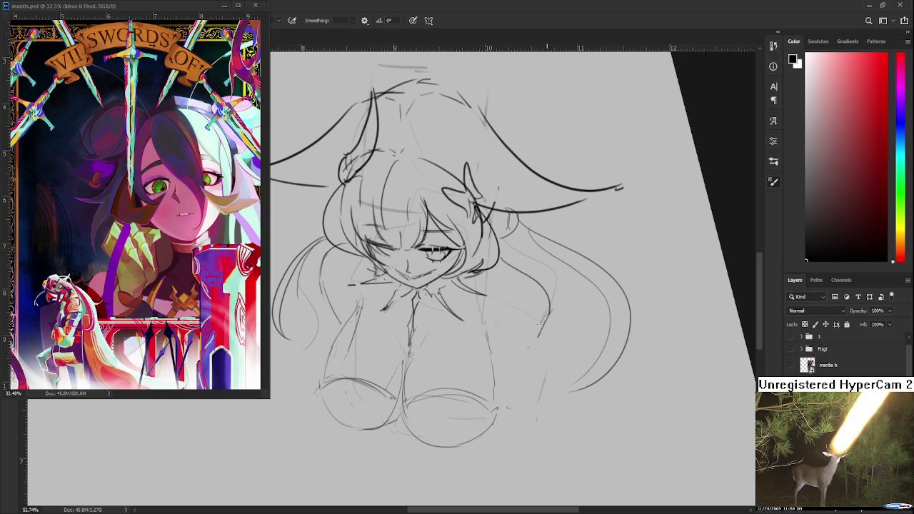
# Draw a pencil line along the figure's right side and rotate the view back upright.
pyautogui.moveTo(546, 319); pyautogui.dragTo(507, 382)
pyautogui.scroll(-1, 514, 372)
pyautogui.scroll(-1, 513, 370)
pyautogui.scroll(-1, 505, 367)
pyautogui.scroll(2, 506, 344)
pyautogui.scroll(2, 506, 344)
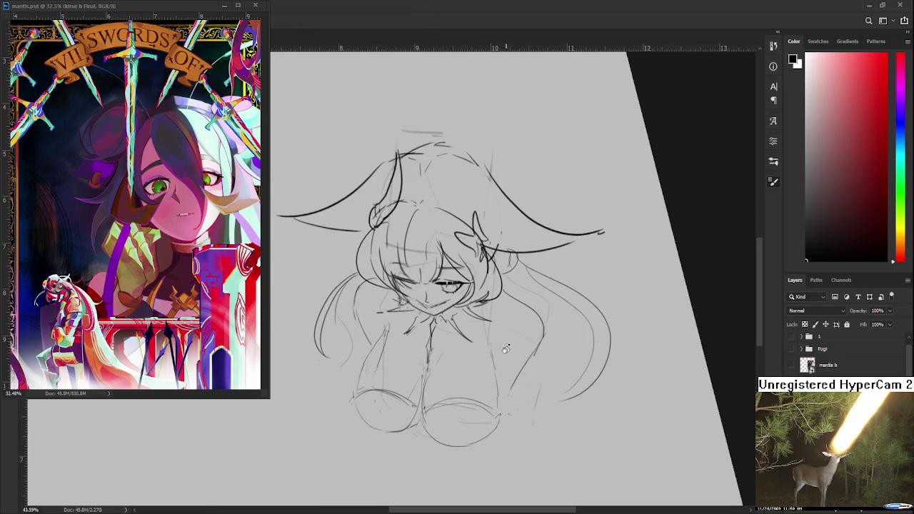
pyautogui.moveTo(507, 357); pyautogui.dragTo(504, 391)
pyautogui.scroll(-2, 504, 387)
pyautogui.scroll(-1, 498, 373)
pyautogui.scroll(1, 495, 357)
pyautogui.scroll(1, 495, 357)
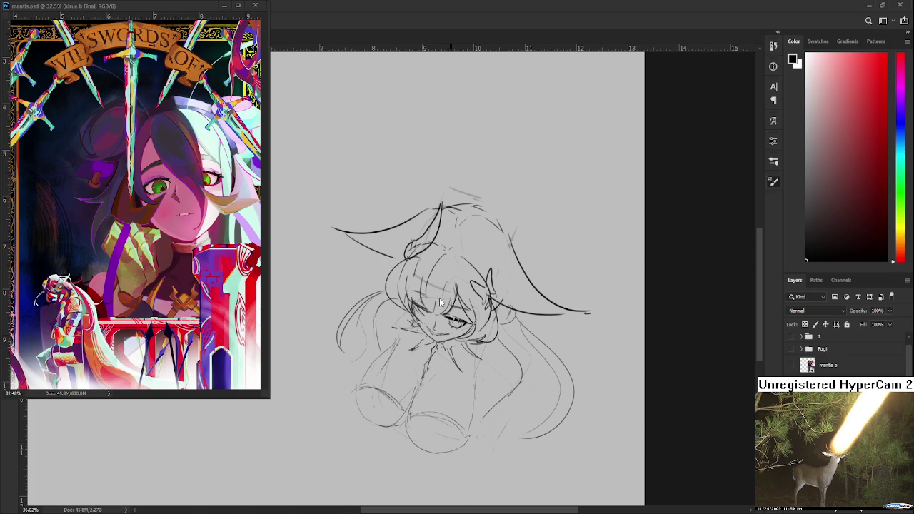
# Paste the inked cat-eared girl illustration, shrink it from its corner and move it up-right.
pyautogui.hotkey('ctrl', 'v')
pyautogui.scroll(-3, 442, 287)
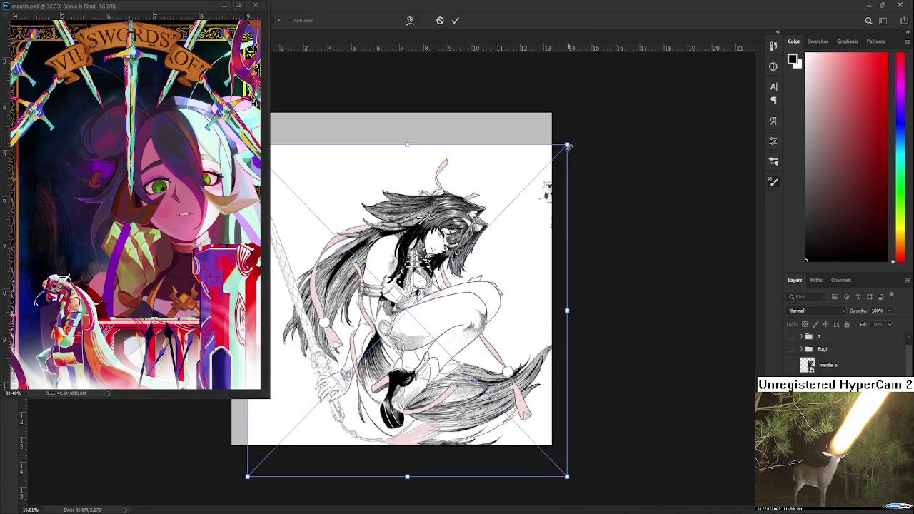
pyautogui.moveTo(567, 145); pyautogui.dragTo(441, 277)
pyautogui.moveTo(364, 395); pyautogui.dragTo(462, 285)
pyautogui.press('Return')
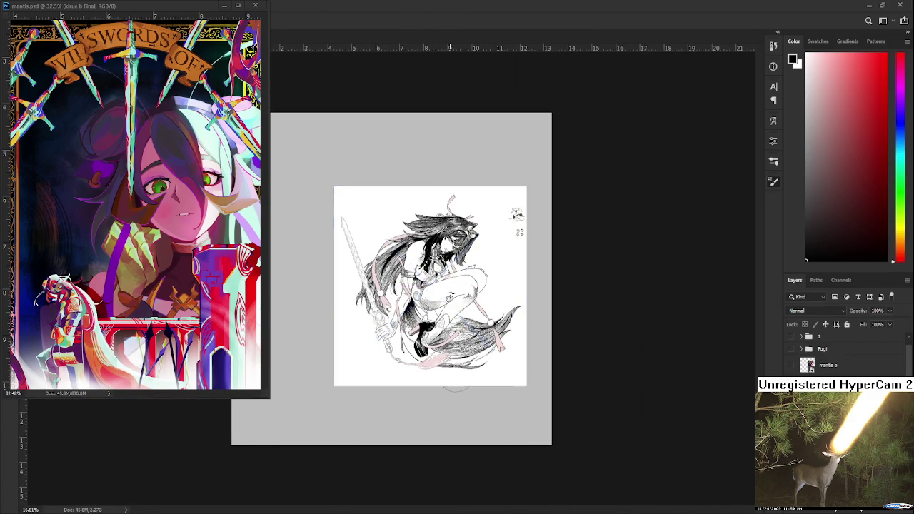
pyautogui.scroll(2, 462, 285)
pyautogui.scroll(2, 461, 285)
pyautogui.scroll(2, 462, 285)
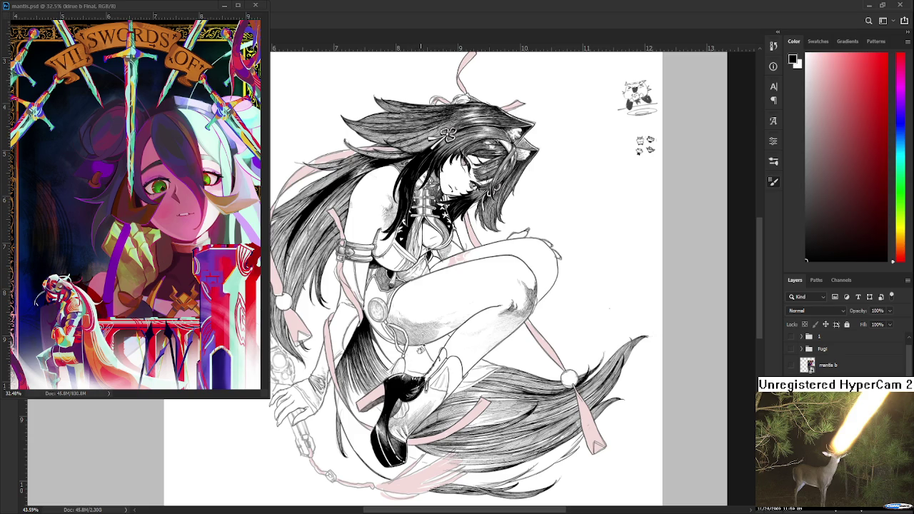
pyautogui.scroll(1, 464, 296)
pyautogui.scroll(1, 456, 353)
pyautogui.moveTo(437, 364); pyautogui.dragTo(452, 370)
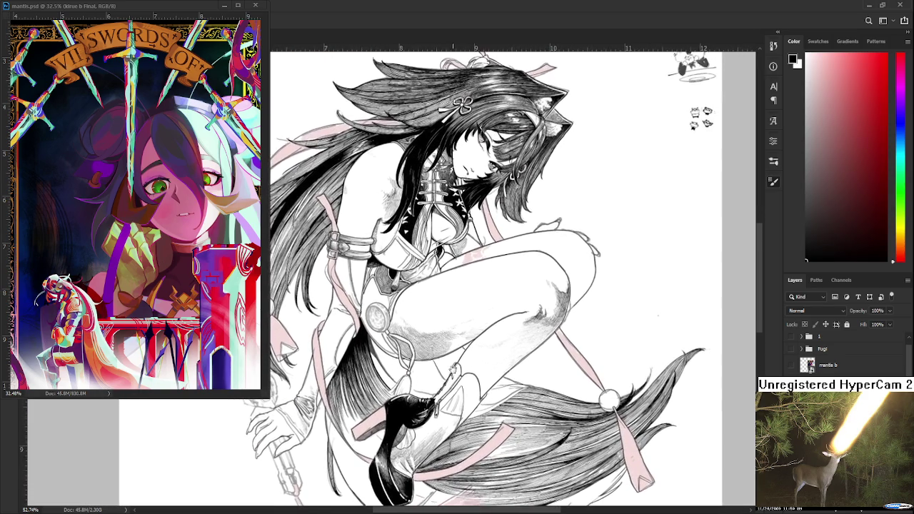
pyautogui.moveTo(452, 370)
pyautogui.mouseDown()
pyautogui.moveTo(428, 431)
pyautogui.moveTo(460, 429)
pyautogui.mouseUp()
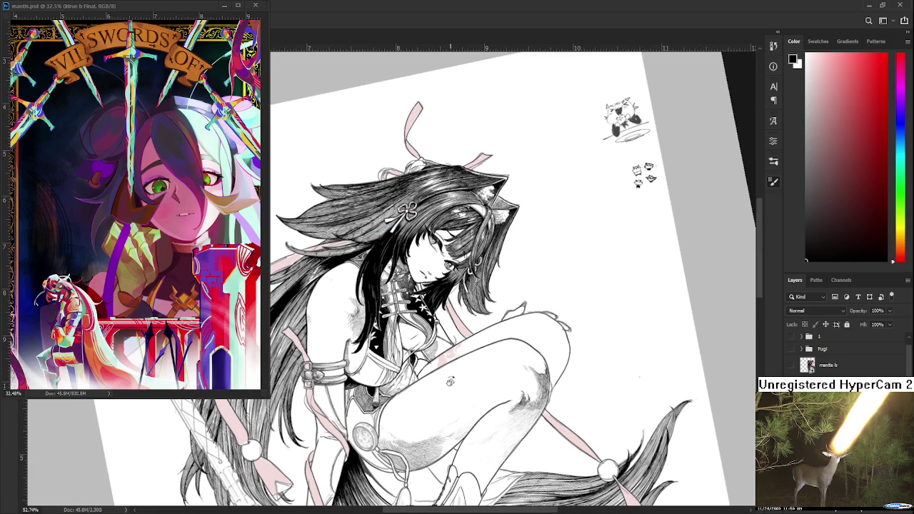
pyautogui.scroll(2, 453, 315)
pyautogui.scroll(2, 456, 318)
pyautogui.scroll(2, 460, 326)
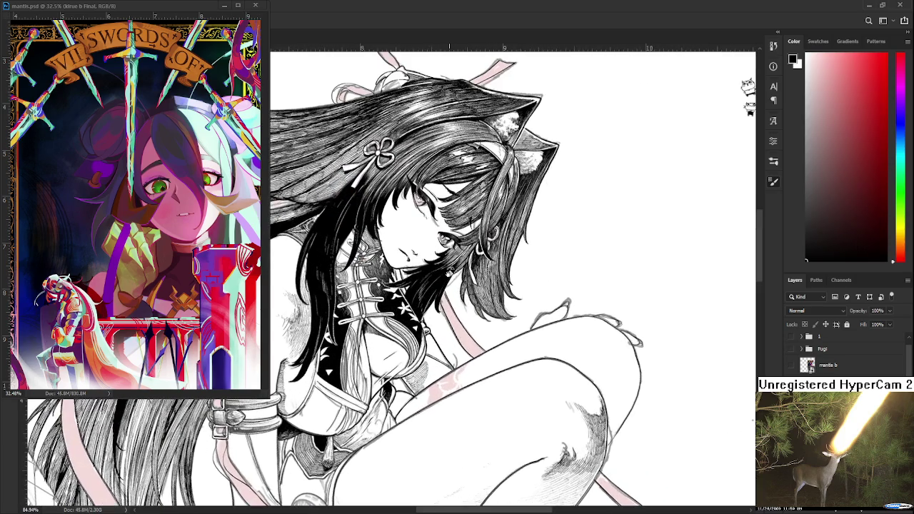
pyautogui.moveTo(450, 277); pyautogui.dragTo(461, 361)
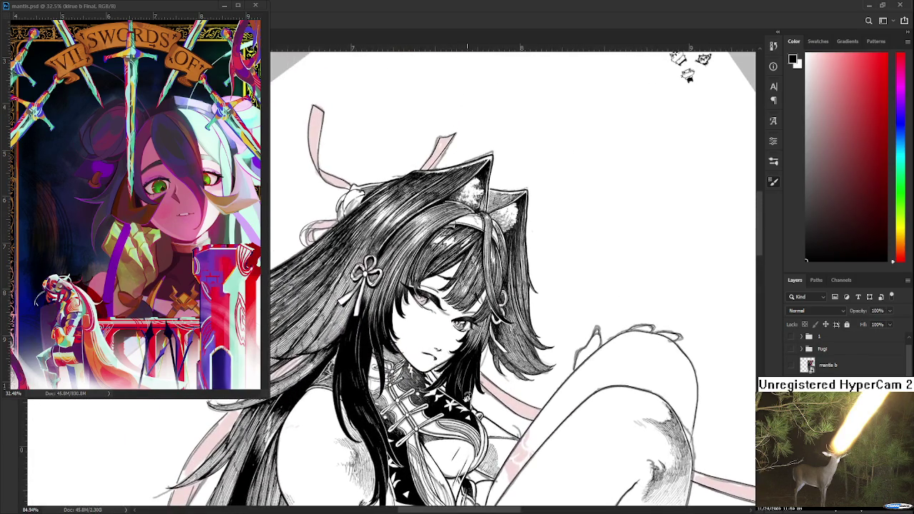
pyautogui.scroll(2, 457, 357)
pyautogui.scroll(2, 421, 307)
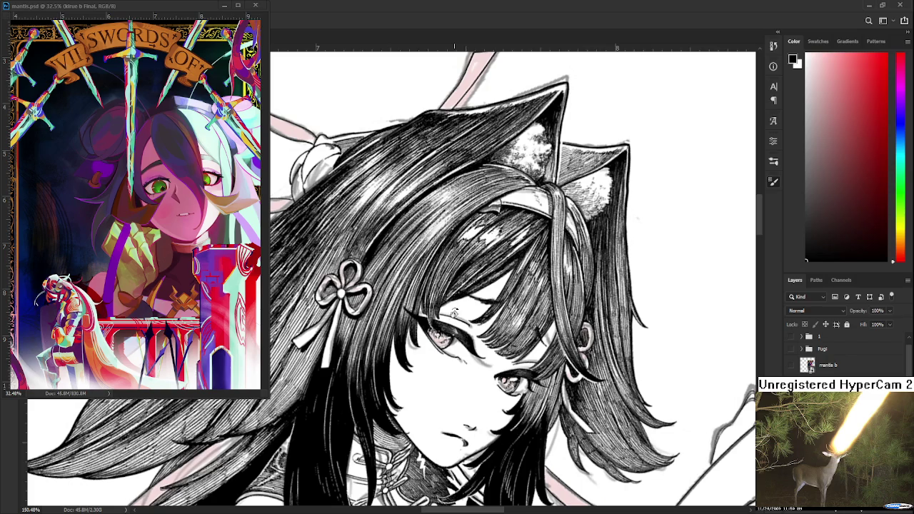
pyautogui.scroll(-2, 453, 313)
pyautogui.moveTo(491, 321); pyautogui.dragTo(462, 171)
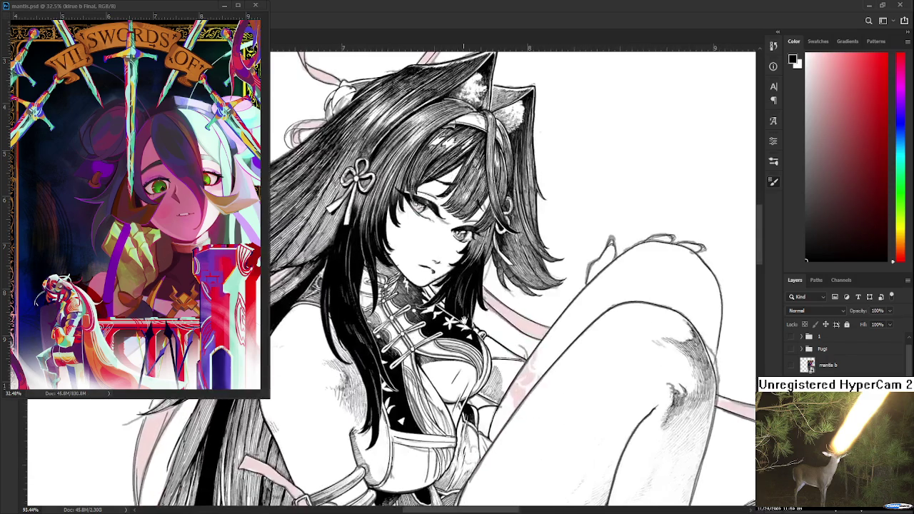
pyautogui.scroll(2, 527, 329)
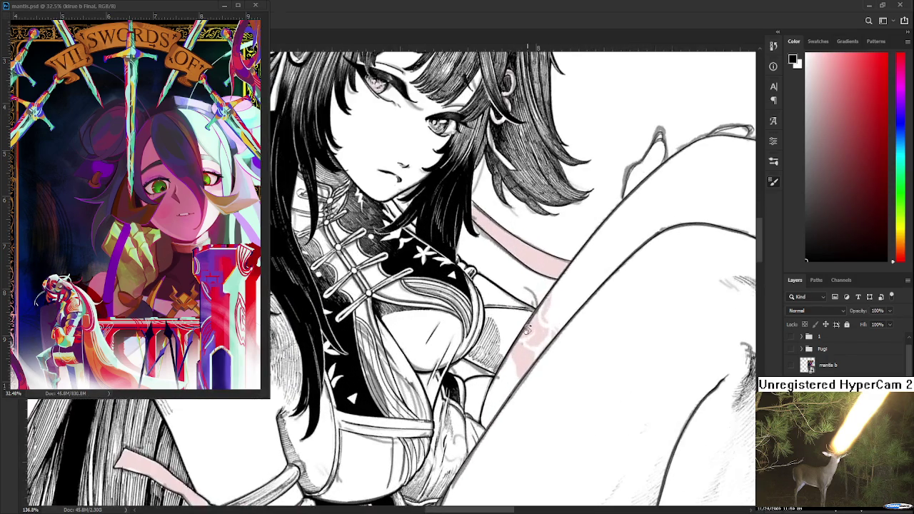
pyautogui.scroll(-3, 519, 226)
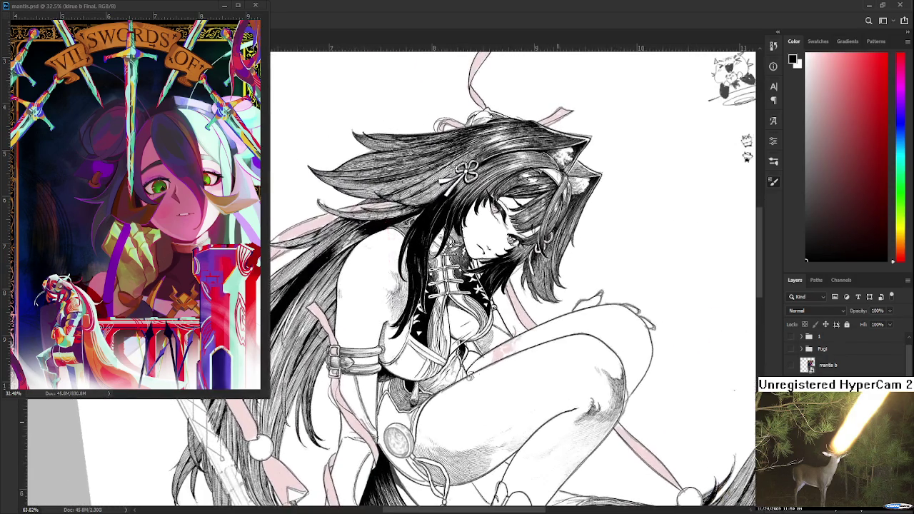
pyautogui.moveTo(724, 71); pyautogui.dragTo(749, 58)
pyautogui.scroll(-2, 750, 59)
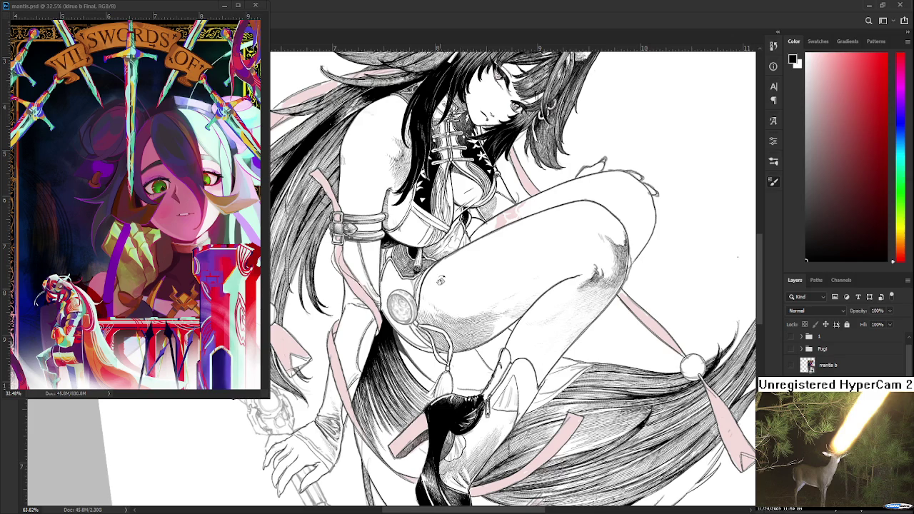
pyautogui.scroll(-2, 444, 296)
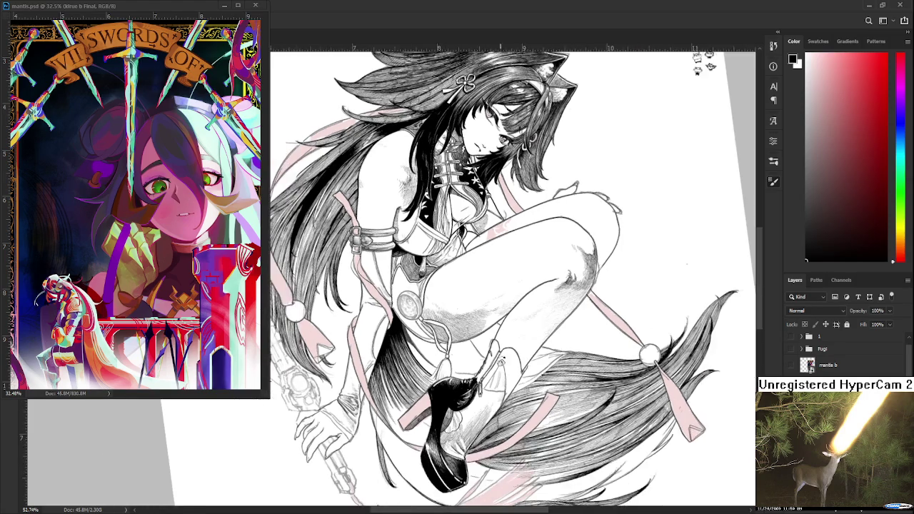
pyautogui.moveTo(444, 296); pyautogui.dragTo(453, 335)
pyautogui.scroll(2, 453, 335)
pyautogui.scroll(2, 453, 335)
pyautogui.scroll(2, 410, 272)
pyautogui.scroll(-2, 404, 276)
pyautogui.scroll(-2, 405, 276)
pyautogui.scroll(-2, 424, 428)
pyautogui.moveTo(425, 430)
pyautogui.mouseDown()
pyautogui.moveTo(412, 325)
pyautogui.moveTo(432, 464)
pyautogui.mouseUp()
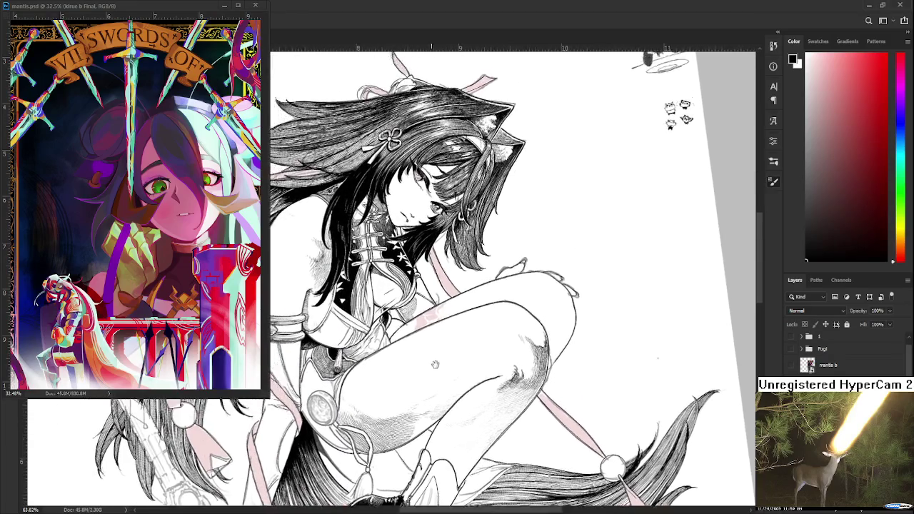
pyautogui.moveTo(414, 300); pyautogui.dragTo(464, 428)
pyautogui.scroll(1, 464, 285)
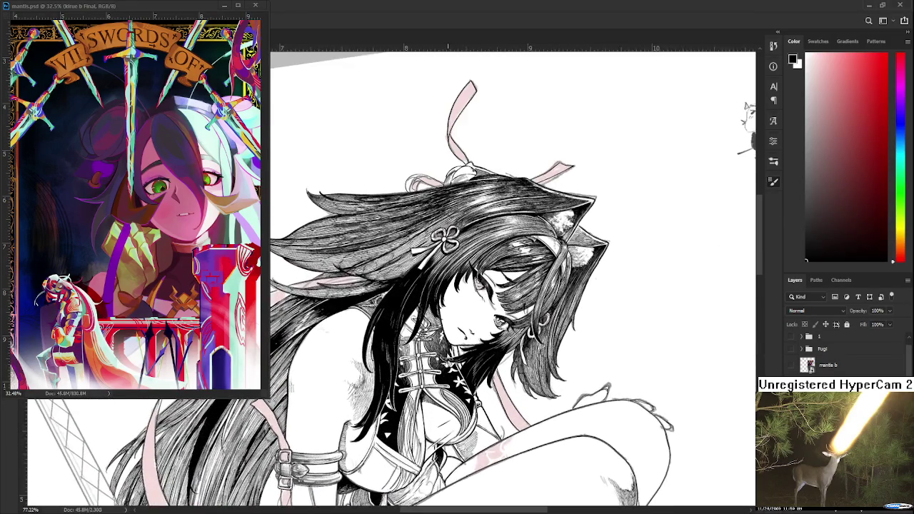
pyautogui.scroll(1, 464, 286)
pyautogui.scroll(1, 464, 286)
pyautogui.scroll(1, 464, 286)
pyautogui.scroll(-2, 389, 275)
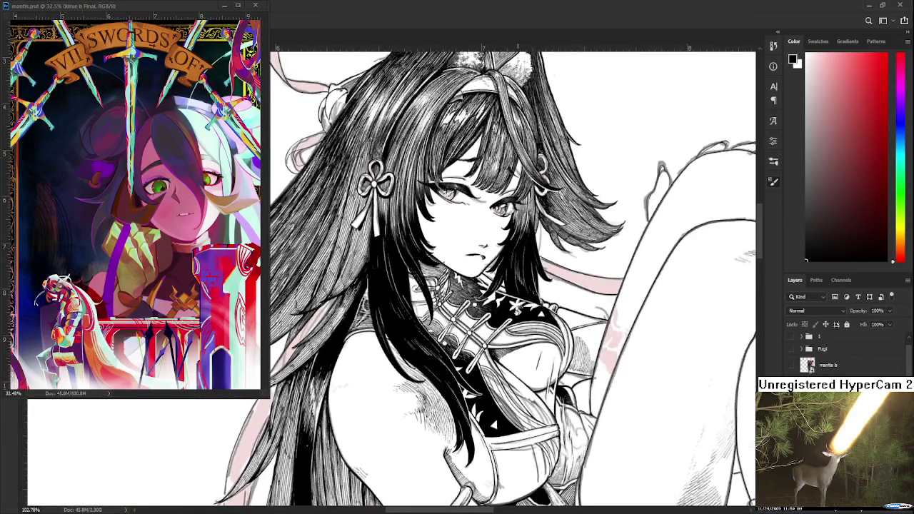
pyautogui.moveTo(482, 286); pyautogui.dragTo(472, 146)
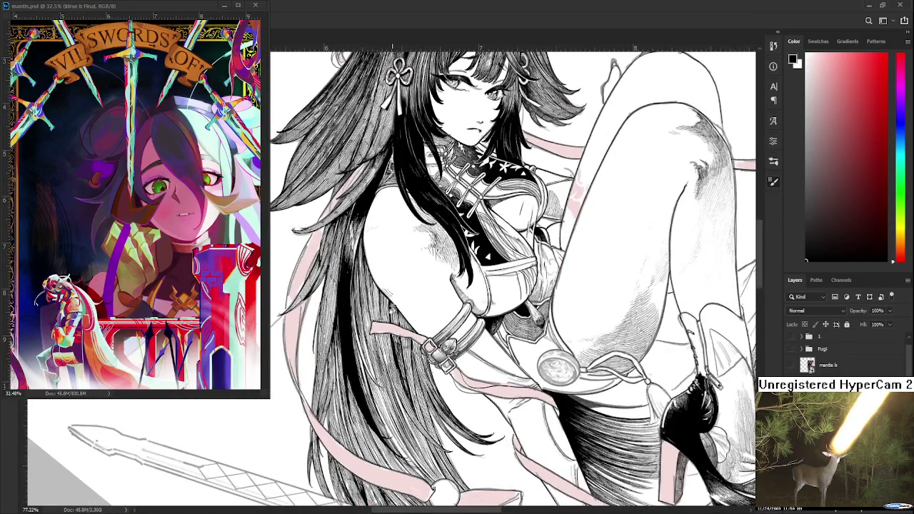
pyautogui.scroll(2, 328, 300)
pyautogui.scroll(2, 328, 300)
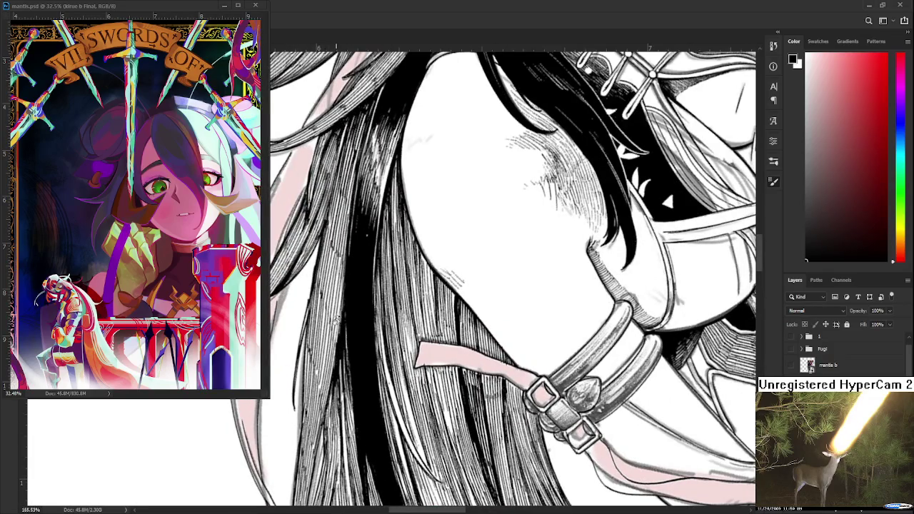
pyautogui.scroll(-2, 350, 311)
pyautogui.scroll(-2, 349, 310)
pyautogui.scroll(-2, 350, 310)
pyautogui.scroll(-1, 350, 310)
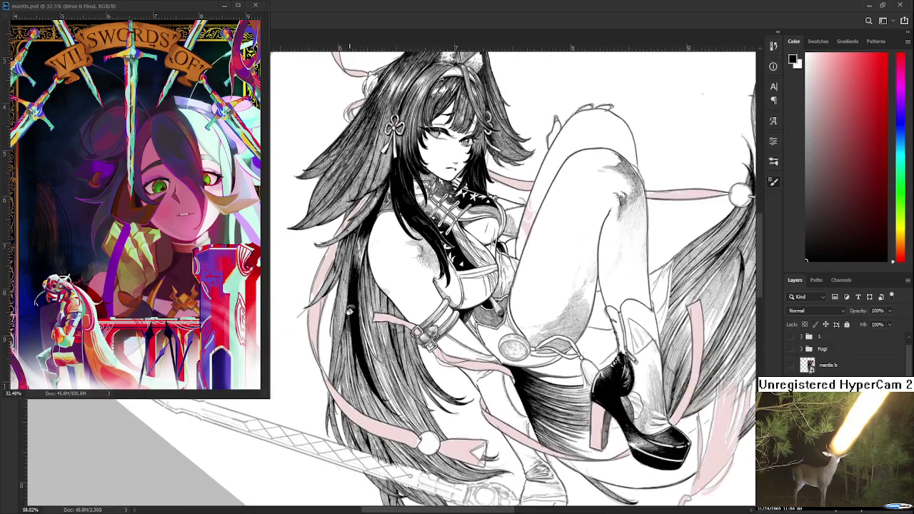
pyautogui.scroll(1, 435, 322)
pyautogui.scroll(1, 436, 321)
pyautogui.scroll(1, 436, 321)
pyautogui.scroll(1, 436, 322)
pyautogui.scroll(-2, 333, 343)
pyautogui.scroll(-2, 332, 342)
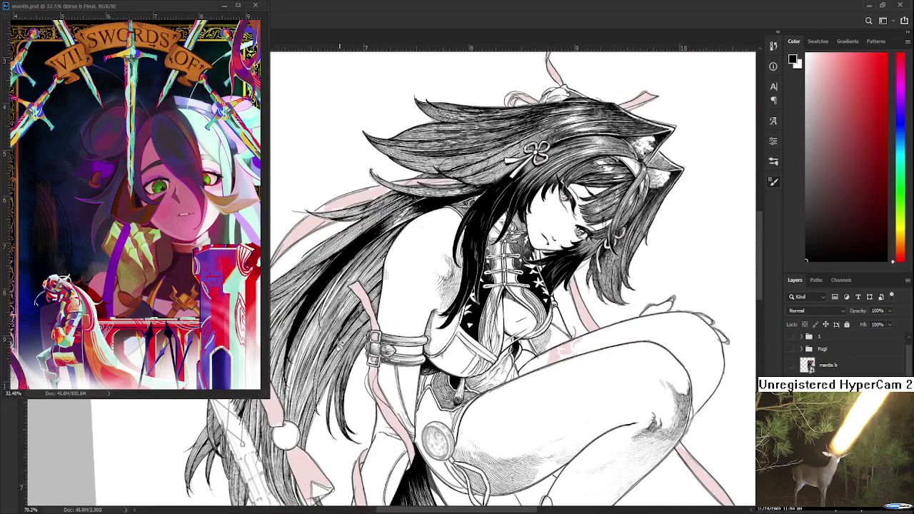
pyautogui.scroll(-3, 340, 370)
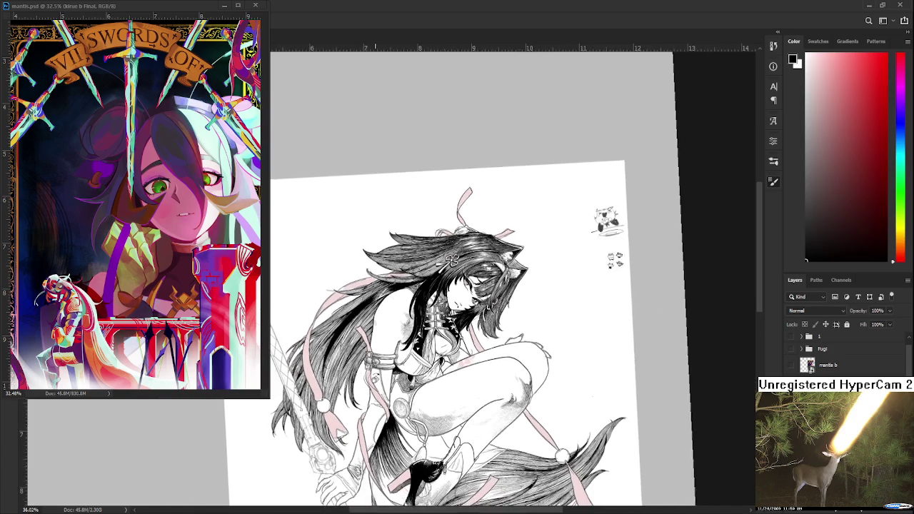
pyautogui.scroll(-2, 382, 383)
pyautogui.moveTo(415, 432)
pyautogui.mouseDown()
pyautogui.moveTo(471, 341)
pyautogui.moveTo(510, 346)
pyautogui.mouseUp()
pyautogui.scroll(2, 532, 253)
pyautogui.scroll(2, 555, 243)
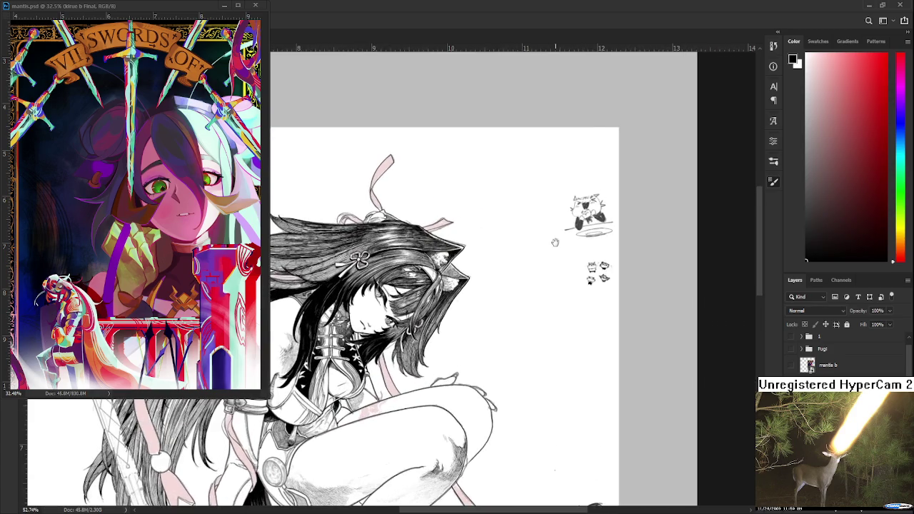
pyautogui.moveTo(554, 243); pyautogui.dragTo(406, 300)
pyautogui.scroll(1, 414, 300)
pyautogui.scroll(2, 457, 300)
pyautogui.scroll(2, 461, 301)
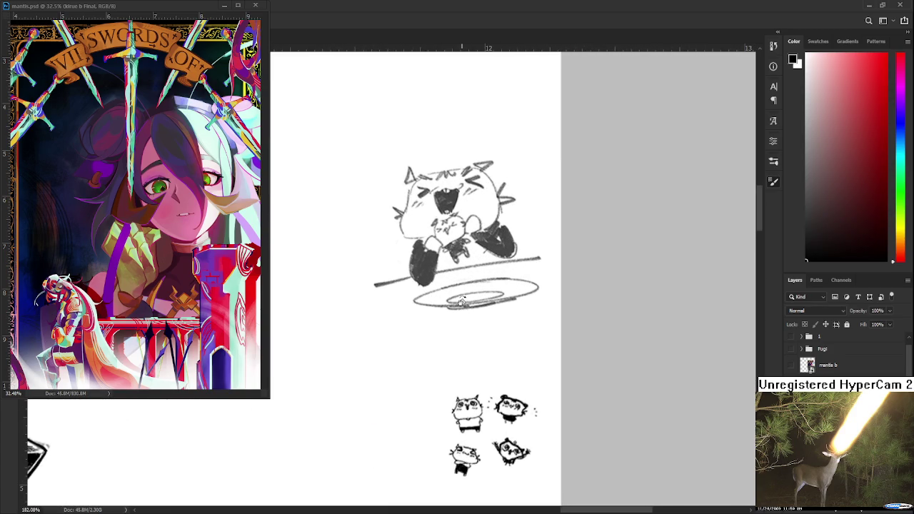
pyautogui.scroll(-3, 461, 301)
pyautogui.moveTo(430, 359)
pyautogui.mouseDown()
pyautogui.moveTo(520, 316)
pyautogui.moveTo(415, 285)
pyautogui.moveTo(457, 397)
pyautogui.moveTo(437, 304)
pyautogui.moveTo(410, 328)
pyautogui.mouseUp()
pyautogui.scroll(-2, 425, 306)
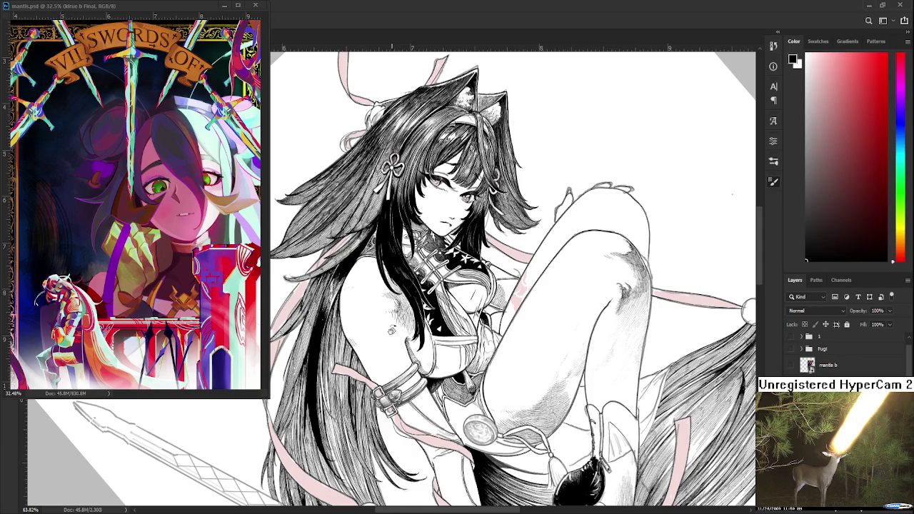
# Zoom around the inked illustration and recentre the figure in view.
pyautogui.scroll(-1, 391, 328)
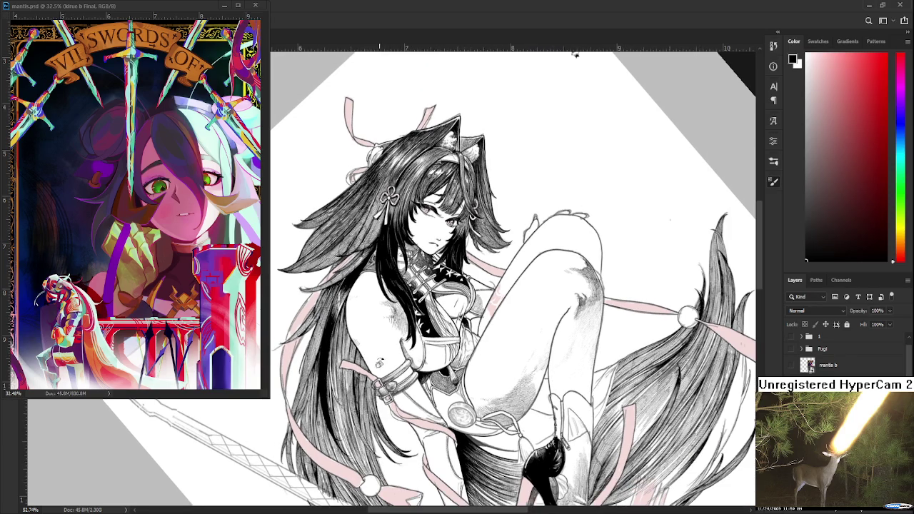
pyautogui.scroll(1, 379, 363)
pyautogui.scroll(1, 379, 363)
pyautogui.scroll(2, 382, 378)
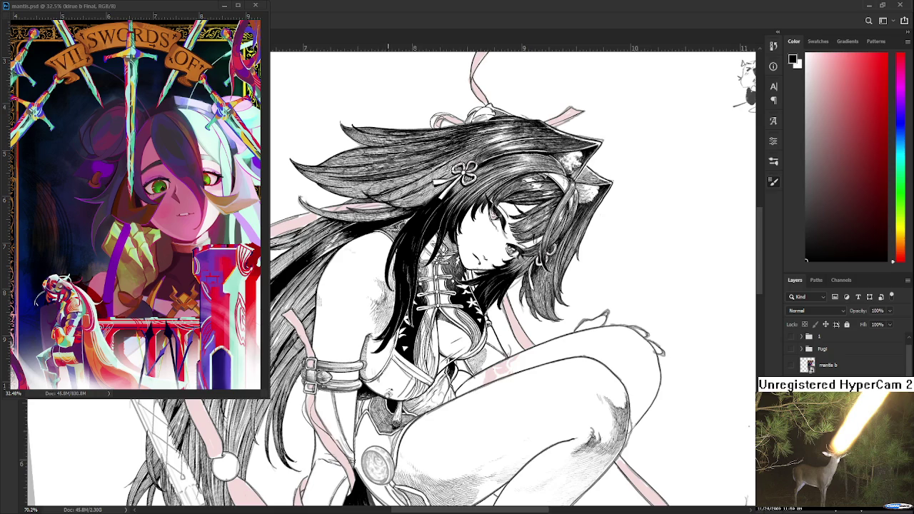
pyautogui.scroll(-1, 477, 352)
pyautogui.scroll(-1, 477, 352)
pyautogui.scroll(-1, 475, 357)
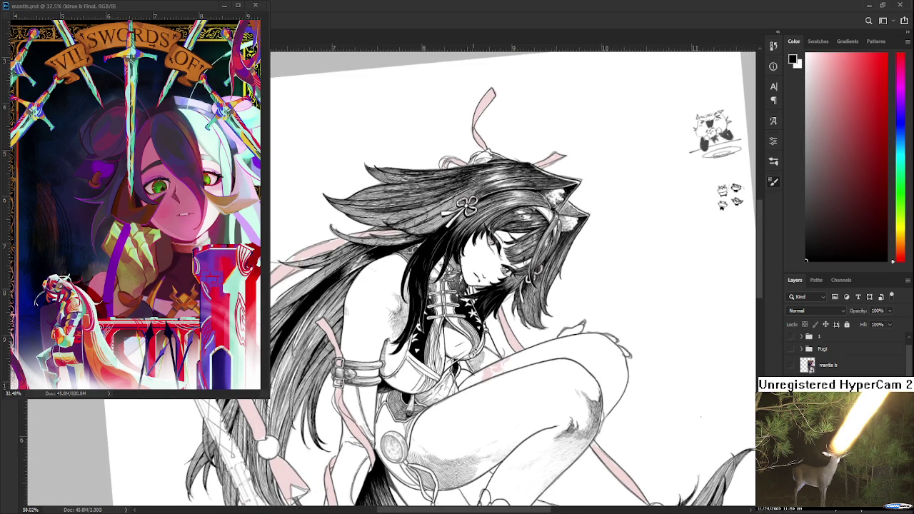
pyautogui.scroll(-2, 371, 417)
pyautogui.moveTo(401, 372)
pyautogui.mouseDown()
pyautogui.moveTo(376, 332)
pyautogui.moveTo(370, 353)
pyautogui.moveTo(427, 393)
pyautogui.mouseUp()
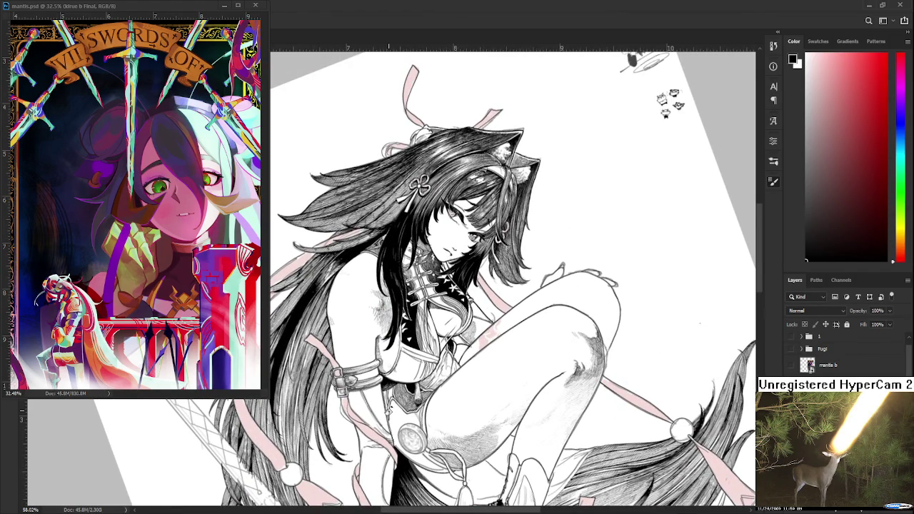
# Reset the view rotation to straight and switch to the witch-hat sketch document.
pyautogui.scroll(-3, 396, 370)
pyautogui.moveTo(435, 377); pyautogui.dragTo(432, 332)
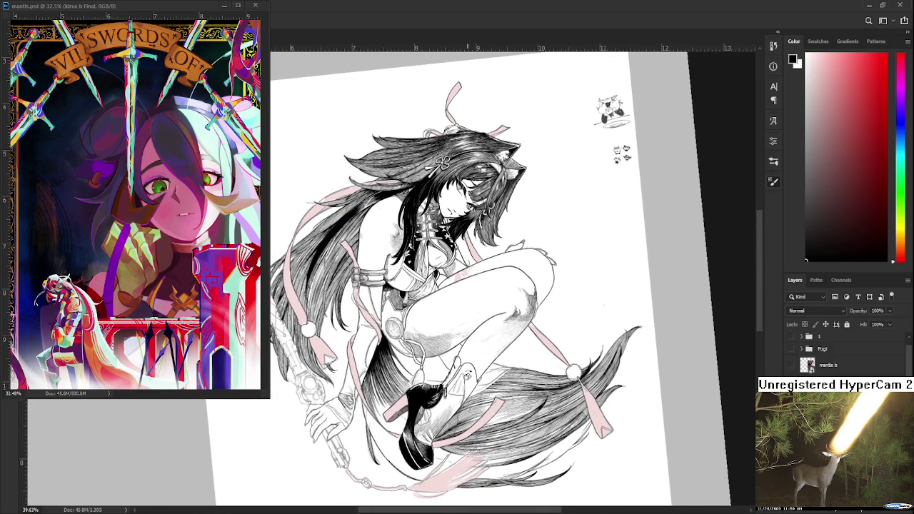
pyautogui.moveTo(468, 378); pyautogui.dragTo(452, 386)
pyautogui.scroll(-1, 461, 386)
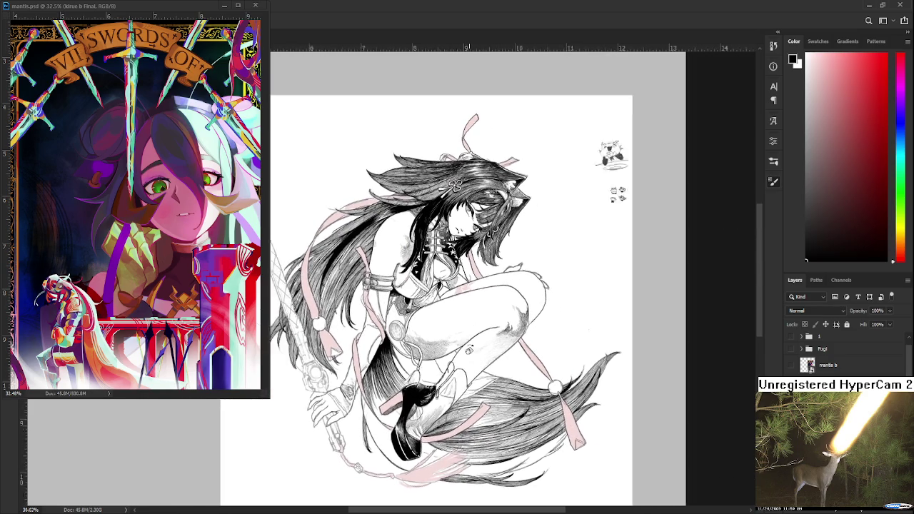
pyautogui.scroll(-2, 460, 386)
pyautogui.moveTo(480, 345)
pyautogui.mouseDown()
pyautogui.moveTo(453, 388)
pyautogui.moveTo(464, 379)
pyautogui.mouseUp()
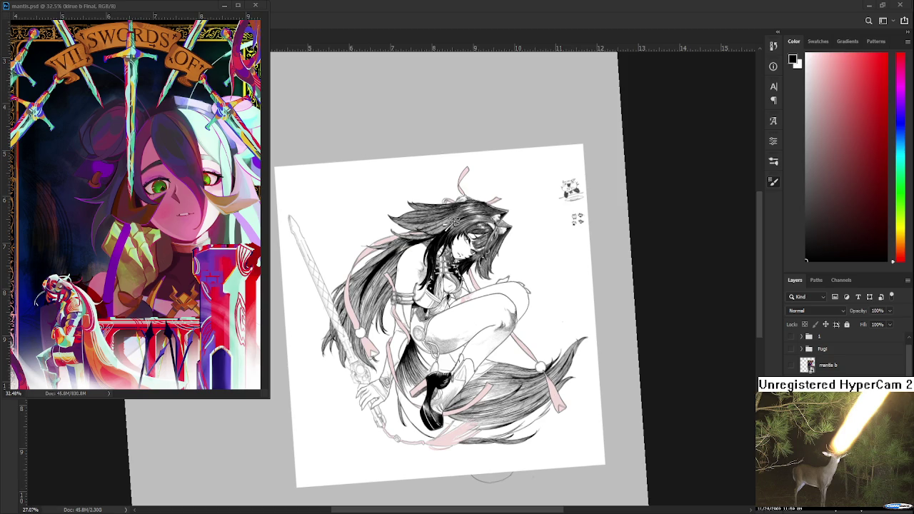
pyautogui.scroll(1, 533, 327)
pyautogui.scroll(1, 513, 336)
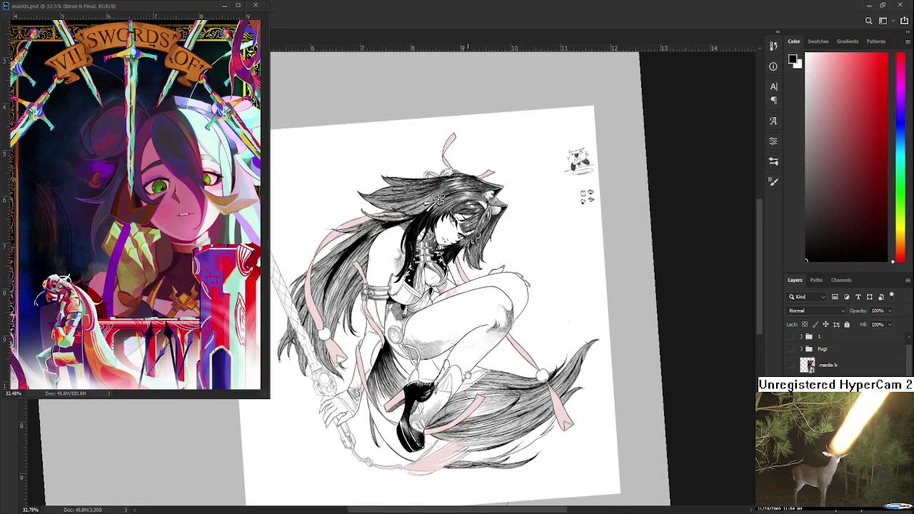
pyautogui.scroll(2, 469, 375)
pyautogui.moveTo(553, 338); pyautogui.dragTo(553, 349)
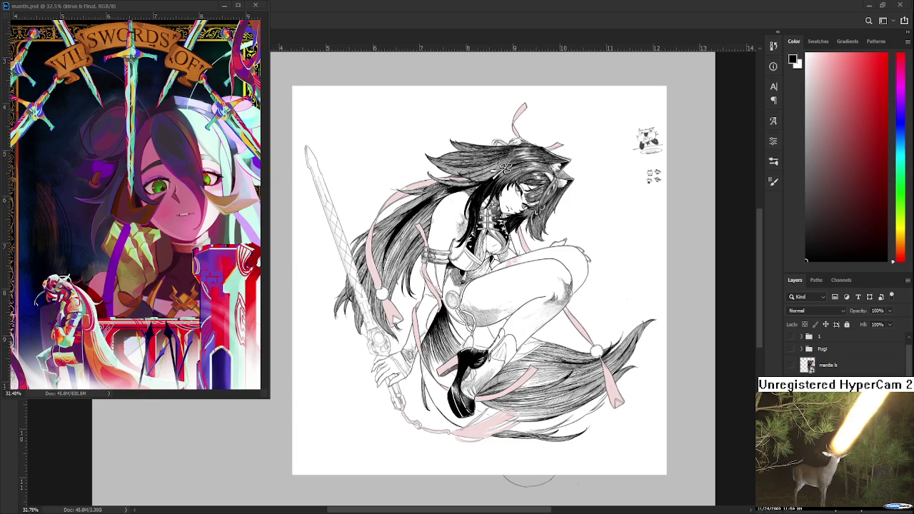
pyautogui.hotkey('ctrl', 'Tab')
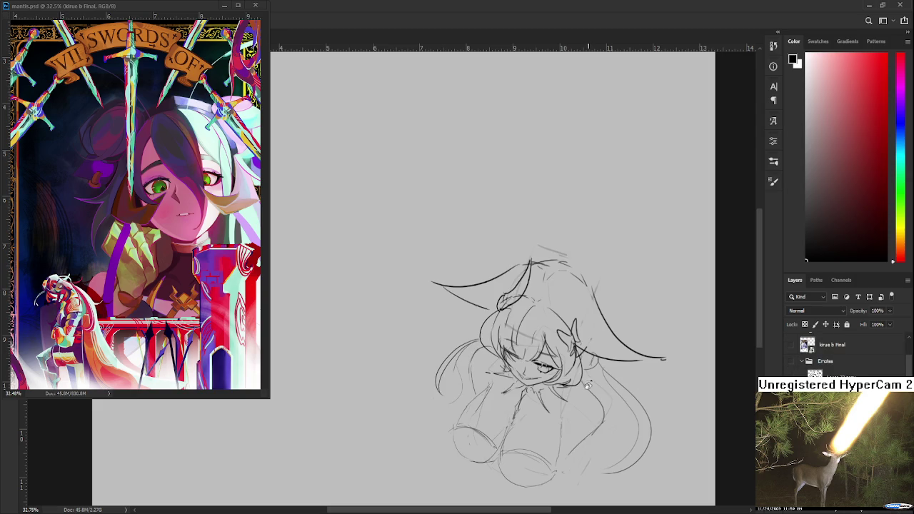
pyautogui.scroll(1, 579, 383)
pyautogui.moveTo(487, 367)
pyautogui.mouseDown()
pyautogui.moveTo(439, 351)
pyautogui.moveTo(435, 362)
pyautogui.mouseUp()
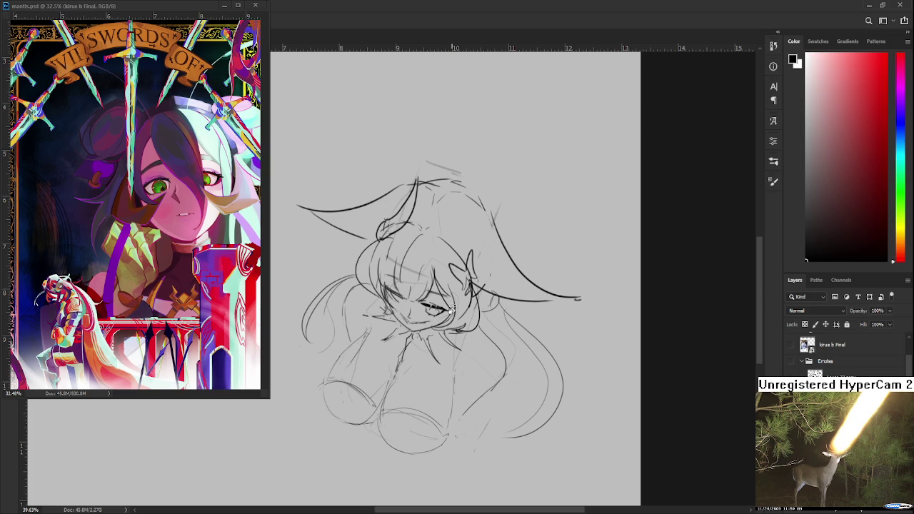
pyautogui.scroll(2, 433, 322)
pyautogui.scroll(2, 407, 312)
pyautogui.scroll(2, 397, 307)
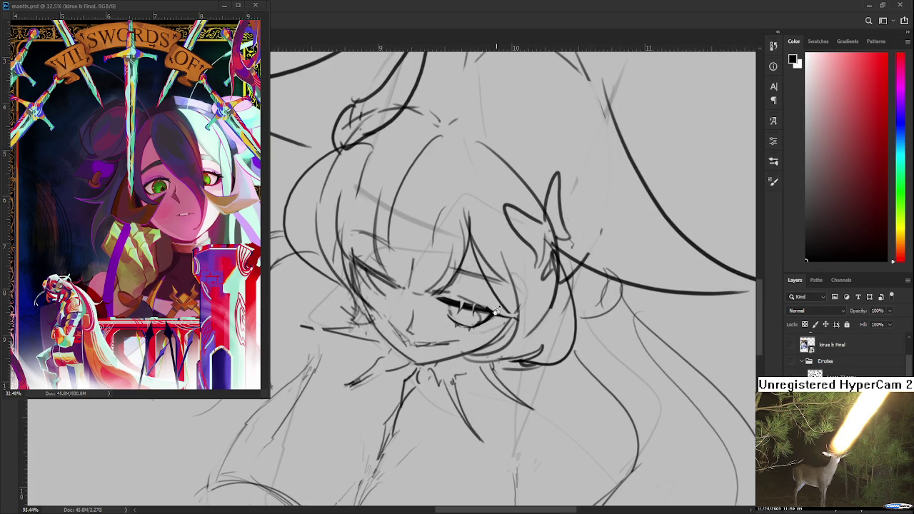
# Centre the view on the eye and ink a stroke at its inner corner.
pyautogui.scroll(1, 469, 336)
pyautogui.scroll(1, 469, 335)
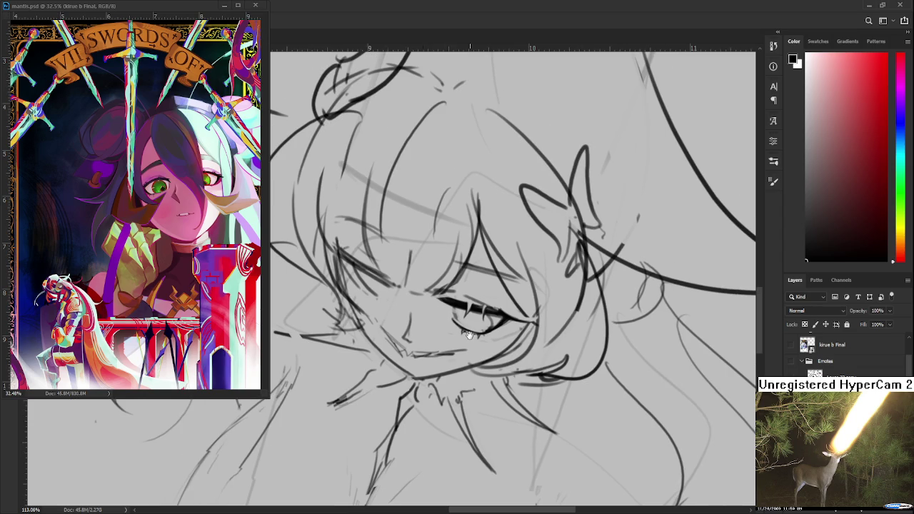
pyautogui.moveTo(469, 336); pyautogui.dragTo(375, 332)
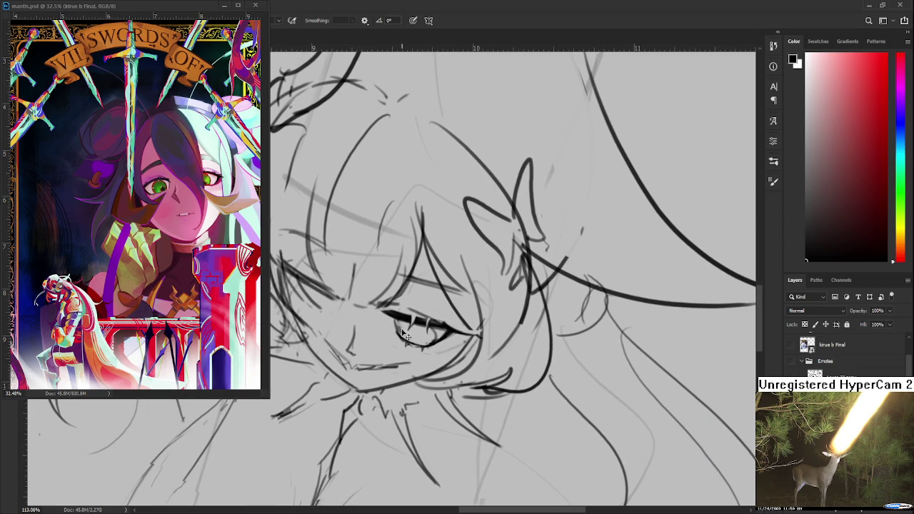
pyautogui.press('e')
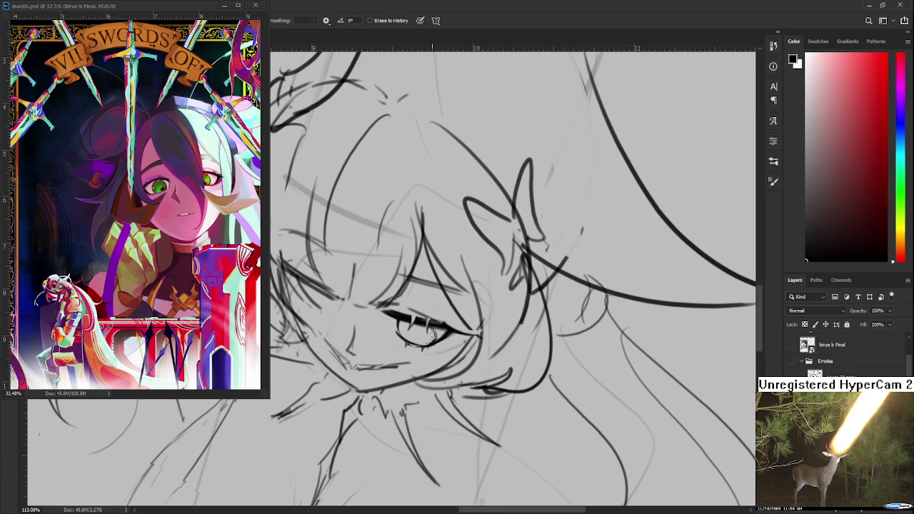
pyautogui.moveTo(429, 333); pyautogui.dragTo(421, 340)
pyautogui.press('b')
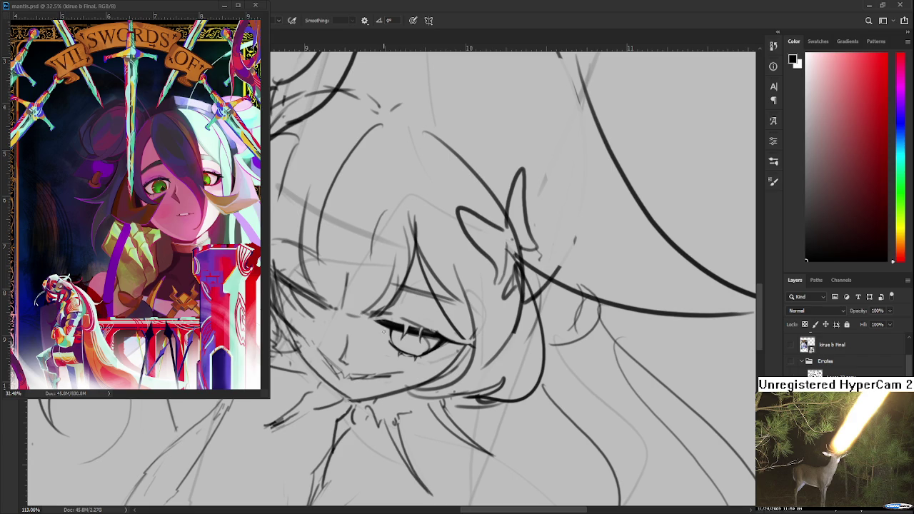
pyautogui.moveTo(382, 323)
pyautogui.mouseDown()
pyautogui.moveTo(390, 340)
pyautogui.moveTo(438, 344)
pyautogui.mouseUp()
# Erase a small bit of the eye line and darken the upper eyelid line.
pyautogui.press('e')
pyautogui.press('b')
pyautogui.press('e')
pyautogui.moveTo(425, 343)
pyautogui.mouseDown()
pyautogui.moveTo(453, 335)
pyautogui.moveTo(432, 340)
pyautogui.mouseUp()
pyautogui.press('b')
pyautogui.press('e')
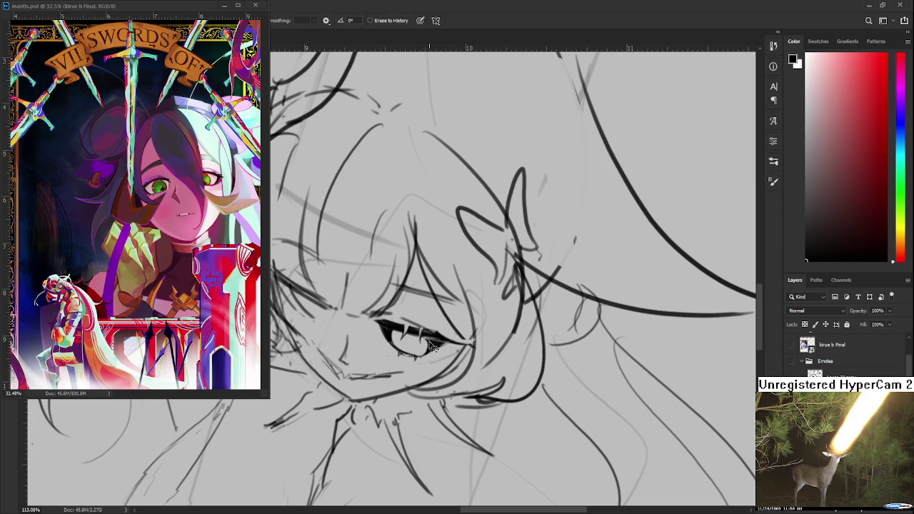
pyautogui.press('b')
pyautogui.moveTo(424, 339)
pyautogui.mouseDown()
pyautogui.moveTo(441, 341)
pyautogui.moveTo(409, 347)
pyautogui.mouseUp()
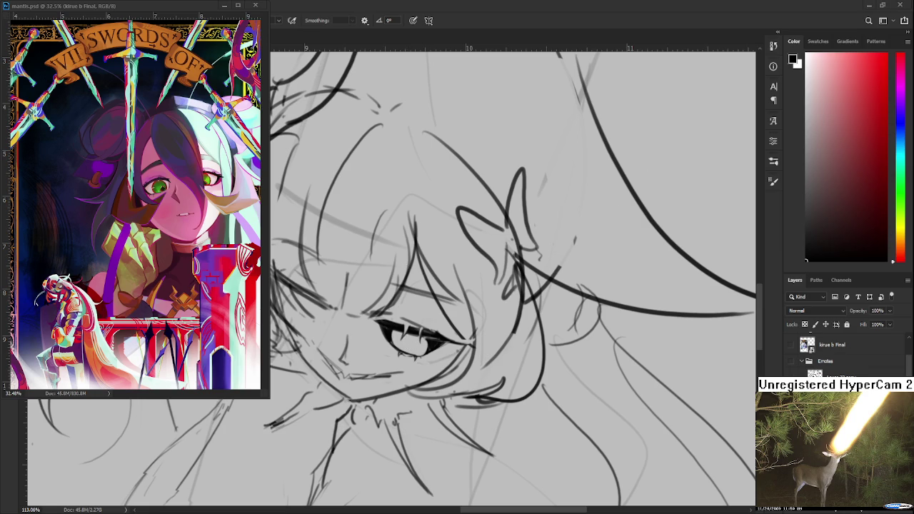
pyautogui.scroll(2, 605, 232)
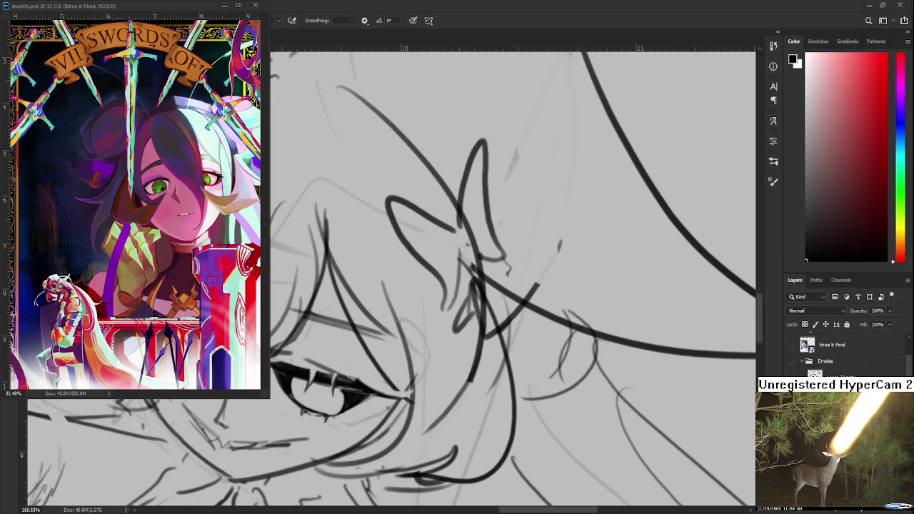
# Draw the diamond pupil highlight, undo it, and redraw it cleanly.
pyautogui.scroll(1, 433, 387)
pyautogui.scroll(1, 307, 400)
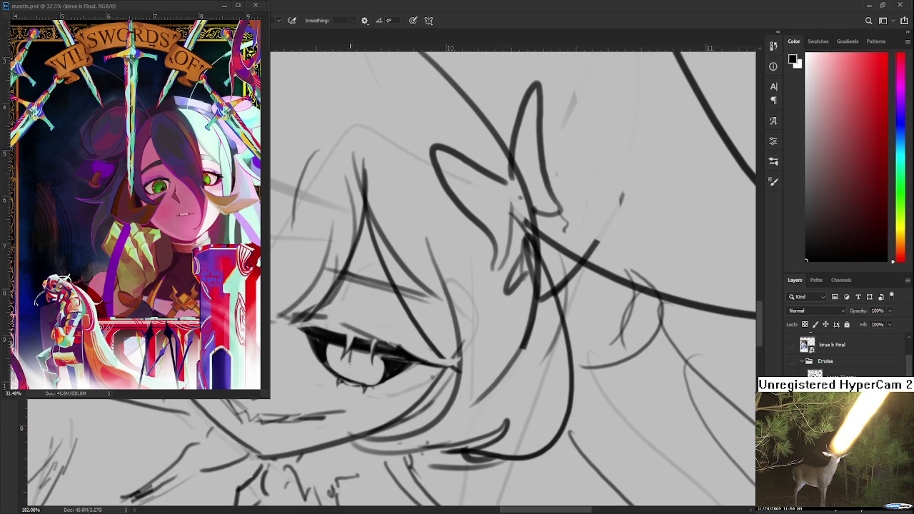
pyautogui.moveTo(350, 350); pyautogui.dragTo(354, 373)
pyautogui.hotkey('ctrl', 'z')
pyautogui.moveTo(353, 350)
pyautogui.mouseDown()
pyautogui.moveTo(352, 375)
pyautogui.moveTo(356, 364)
pyautogui.mouseUp()
# Touch up the small lashes under the eye, switching between eraser and brush.
pyautogui.press('e')
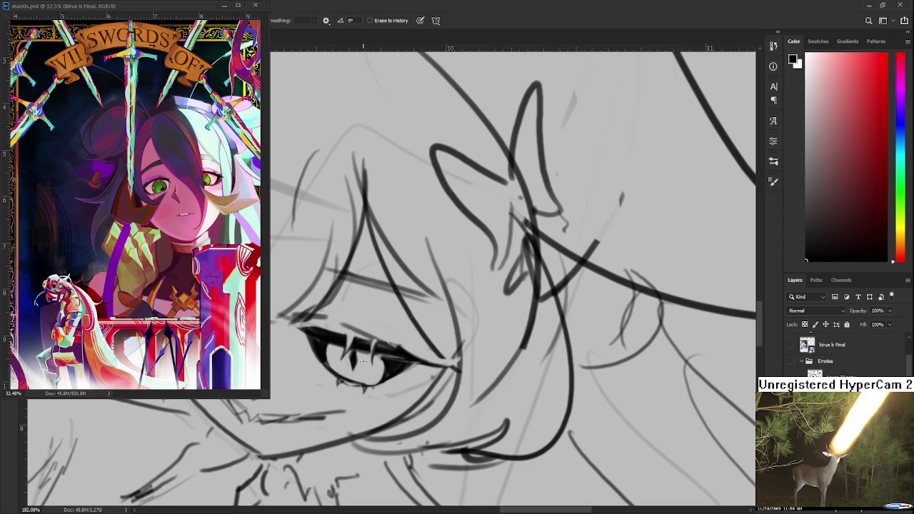
pyautogui.scroll(-2, 363, 362)
pyautogui.scroll(-2, 363, 362)
pyautogui.scroll(2, 360, 355)
pyautogui.scroll(2, 359, 348)
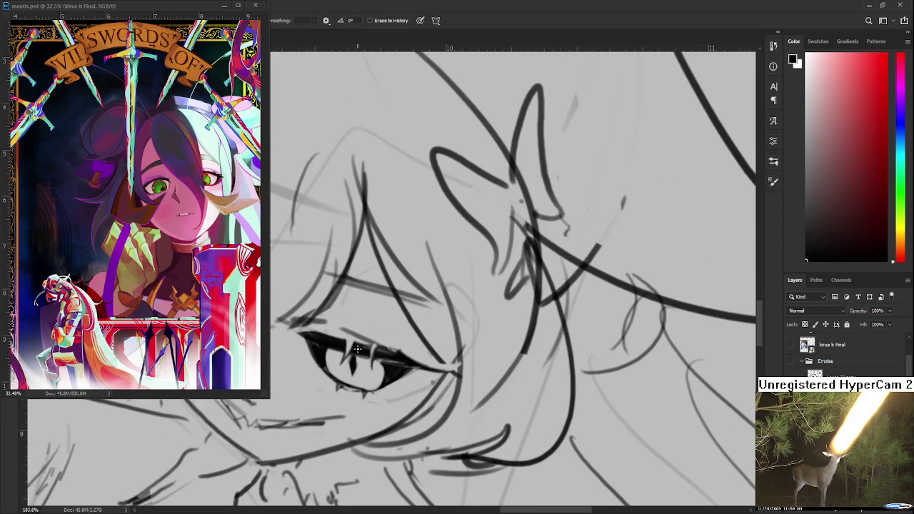
pyautogui.moveTo(359, 348); pyautogui.dragTo(380, 309)
pyautogui.press('b')
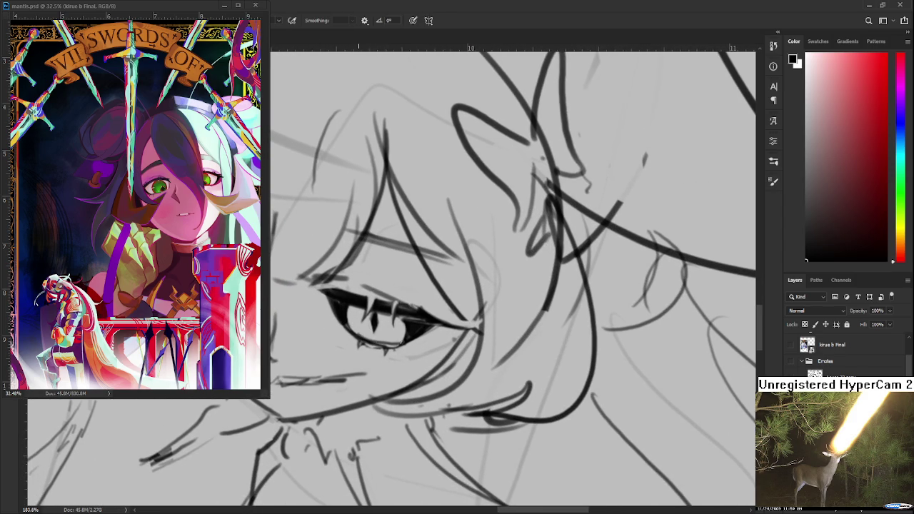
pyautogui.moveTo(392, 344)
pyautogui.mouseDown()
pyautogui.moveTo(406, 333)
pyautogui.moveTo(403, 341)
pyautogui.mouseUp()
pyautogui.press('e')
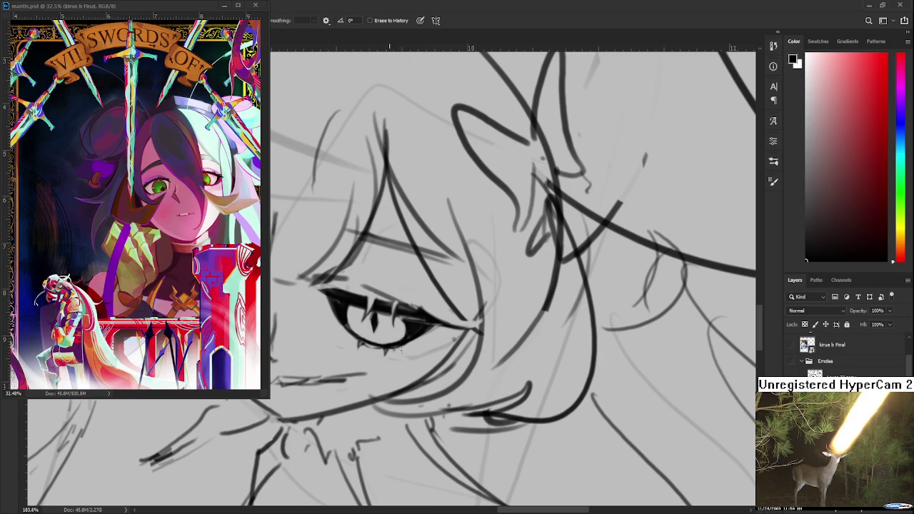
pyautogui.press('b')
# Add a short dark stroke beside the eye and clean the lashes with the eraser.
pyautogui.moveTo(407, 340); pyautogui.dragTo(340, 351)
pyautogui.press('e')
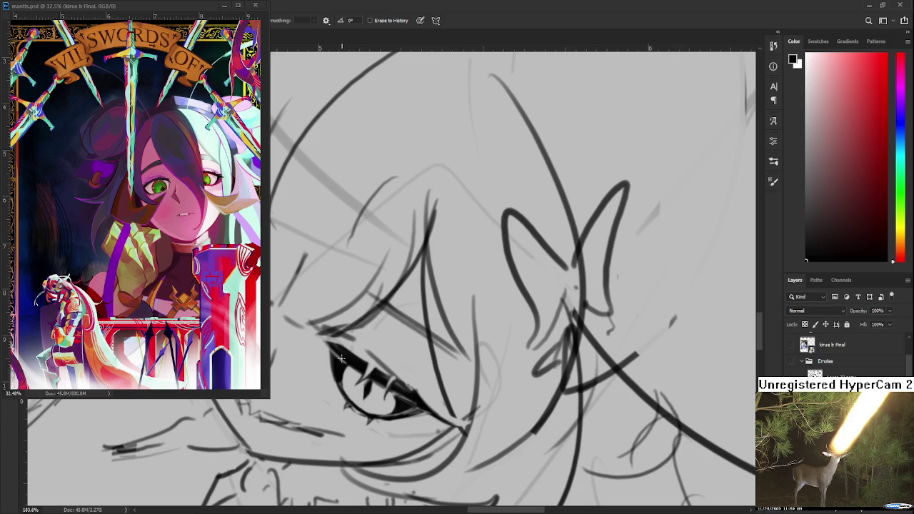
pyautogui.moveTo(352, 353)
pyautogui.mouseDown()
pyautogui.moveTo(400, 360)
pyautogui.moveTo(384, 334)
pyautogui.mouseUp()
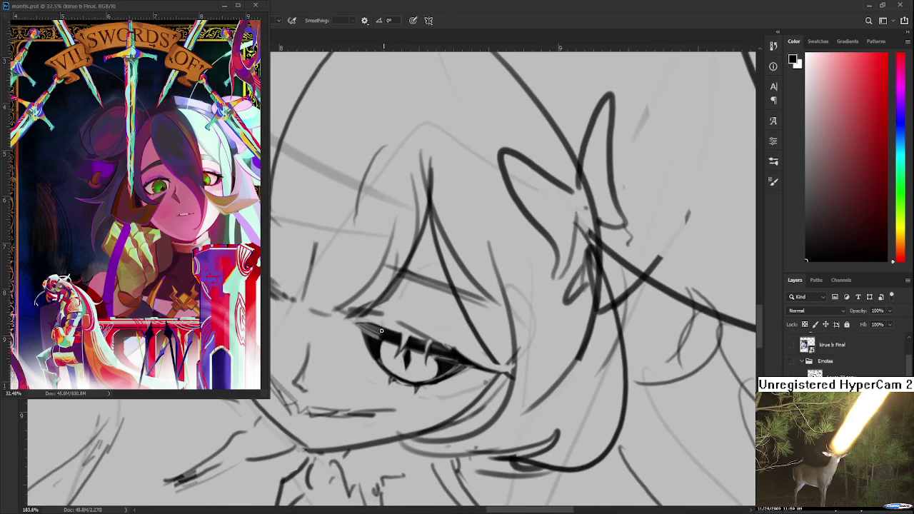
pyautogui.moveTo(382, 330)
pyautogui.mouseDown()
pyautogui.moveTo(371, 327)
pyautogui.moveTo(387, 327)
pyautogui.moveTo(372, 327)
pyautogui.moveTo(374, 339)
pyautogui.mouseUp()
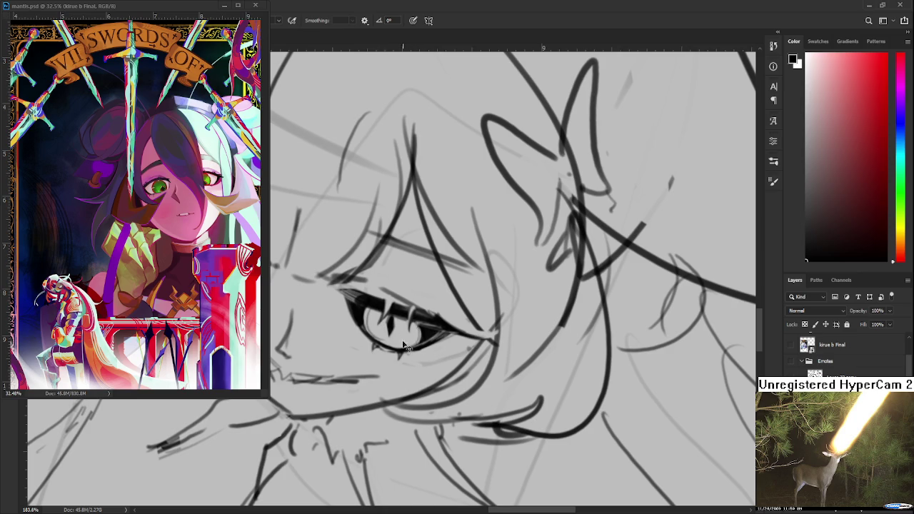
pyautogui.press('e')
pyautogui.press('b')
pyautogui.press('e')
pyautogui.press('b')
pyautogui.moveTo(371, 306); pyautogui.dragTo(371, 335)
pyautogui.press('e')
pyautogui.press('b')
pyautogui.press('e')
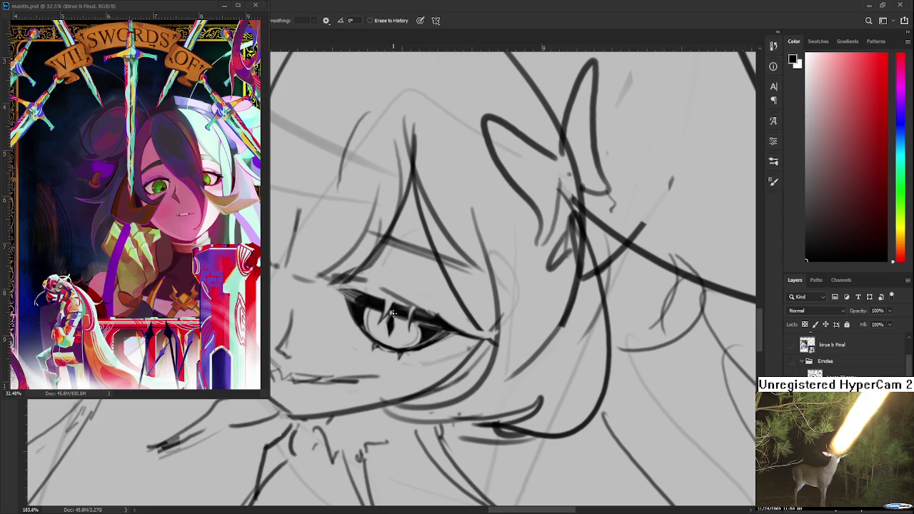
pyautogui.scroll(3, 392, 313)
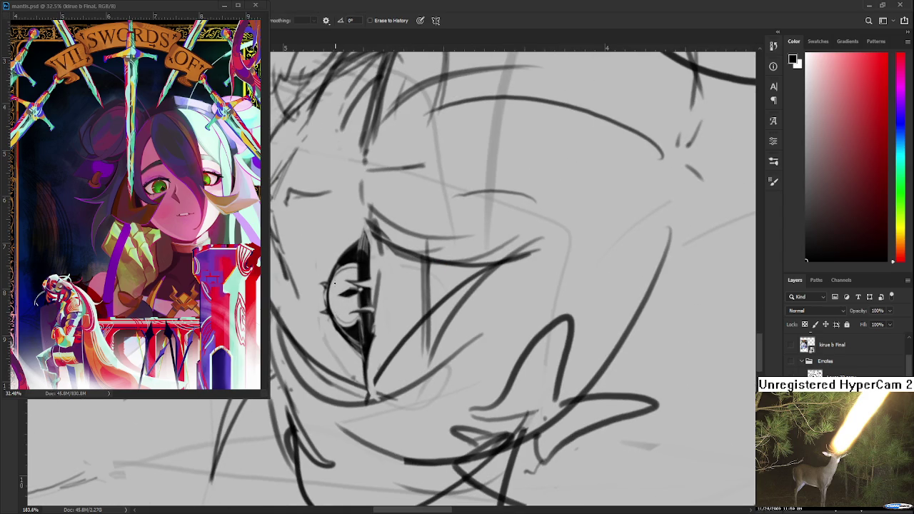
pyautogui.moveTo(327, 293); pyautogui.dragTo(428, 335)
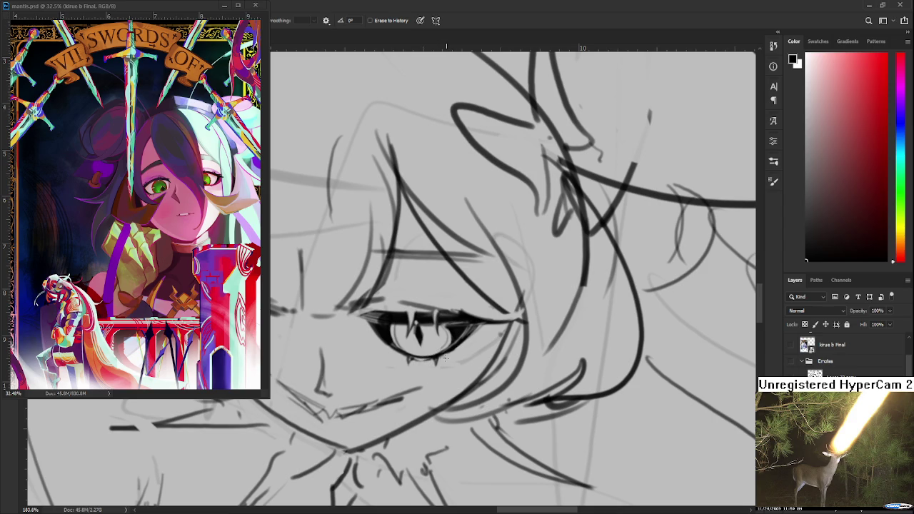
pyautogui.moveTo(446, 357); pyautogui.dragTo(418, 371)
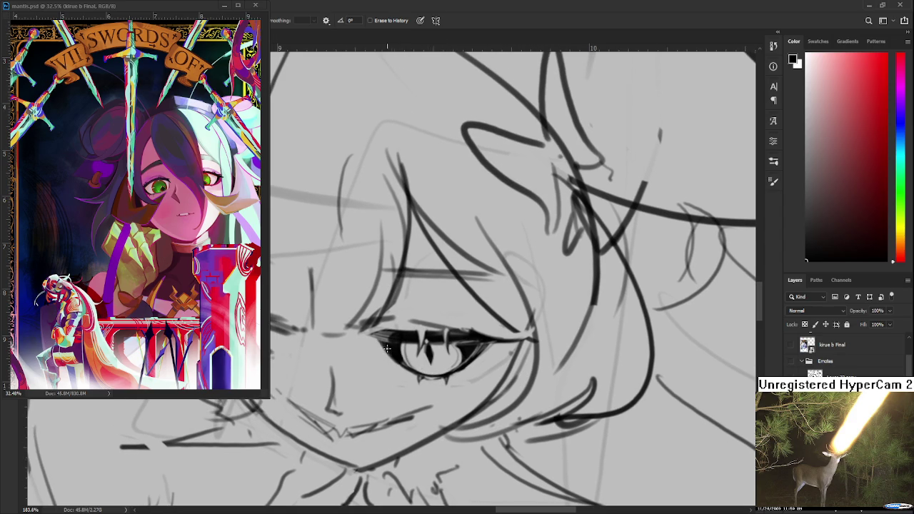
pyautogui.press('b')
pyautogui.press('e')
pyautogui.moveTo(429, 369); pyautogui.dragTo(389, 366)
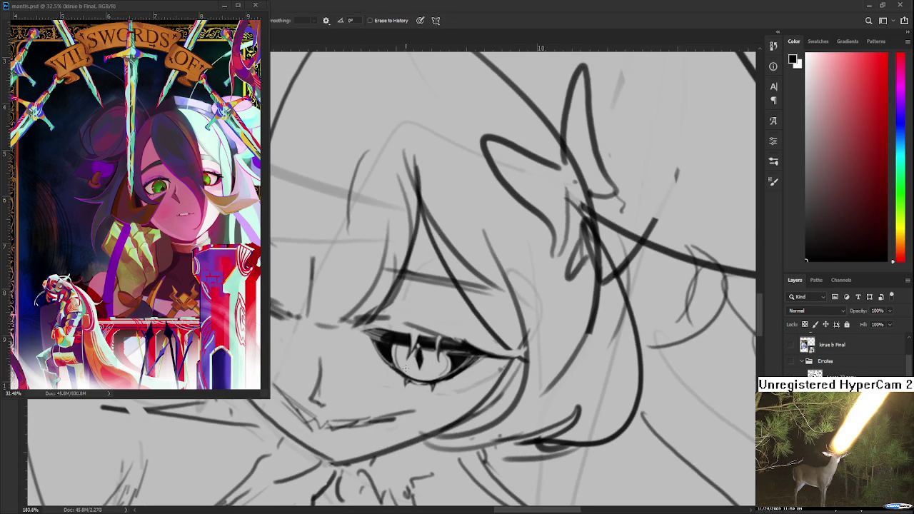
pyautogui.scroll(-3, 405, 368)
pyautogui.scroll(3, 410, 353)
pyautogui.moveTo(408, 357); pyautogui.dragTo(346, 343)
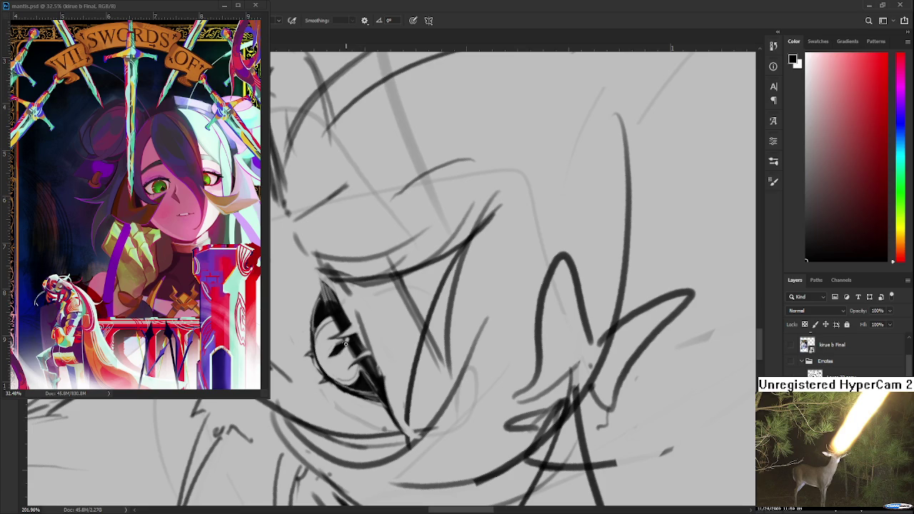
pyautogui.press('e')
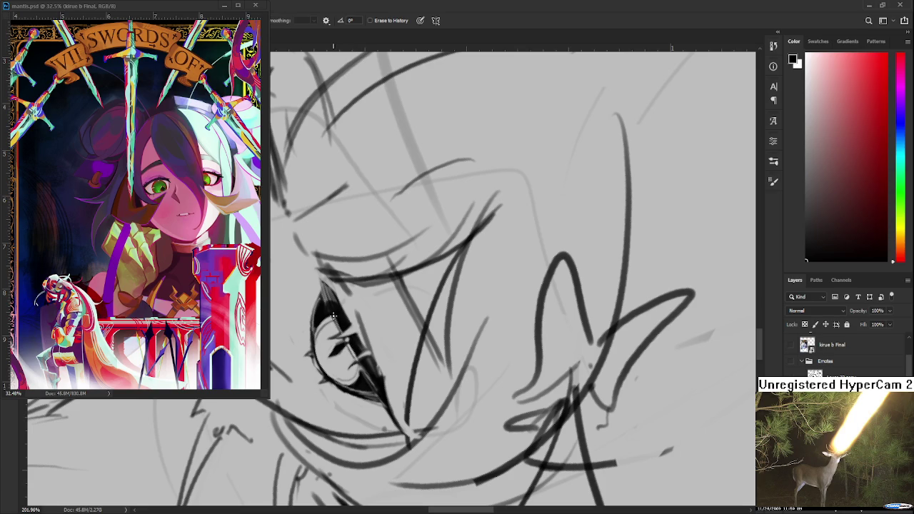
pyautogui.press('b')
pyautogui.press('e')
pyautogui.press('b')
pyautogui.press('r')
pyautogui.moveTo(341, 325); pyautogui.dragTo(514, 341)
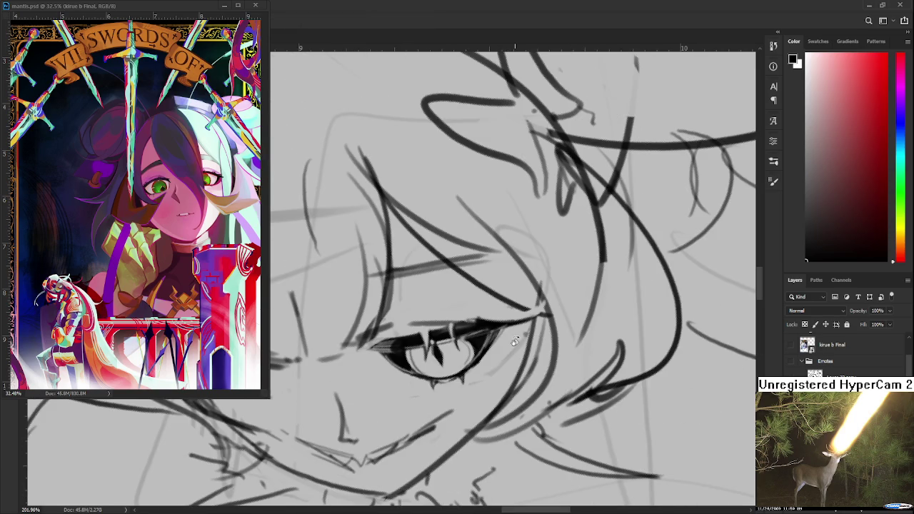
pyautogui.scroll(-3, 478, 368)
pyautogui.scroll(-2, 439, 377)
pyautogui.moveTo(438, 373); pyautogui.dragTo(435, 407)
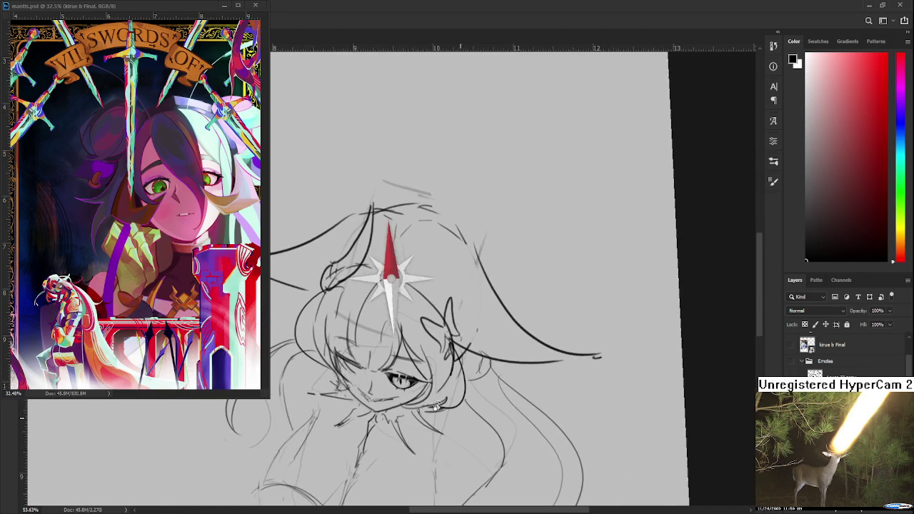
# Rotate the view around the eye and thicken the upper eyelid line.
pyautogui.scroll(2, 429, 400)
pyautogui.scroll(2, 417, 391)
pyautogui.press('e')
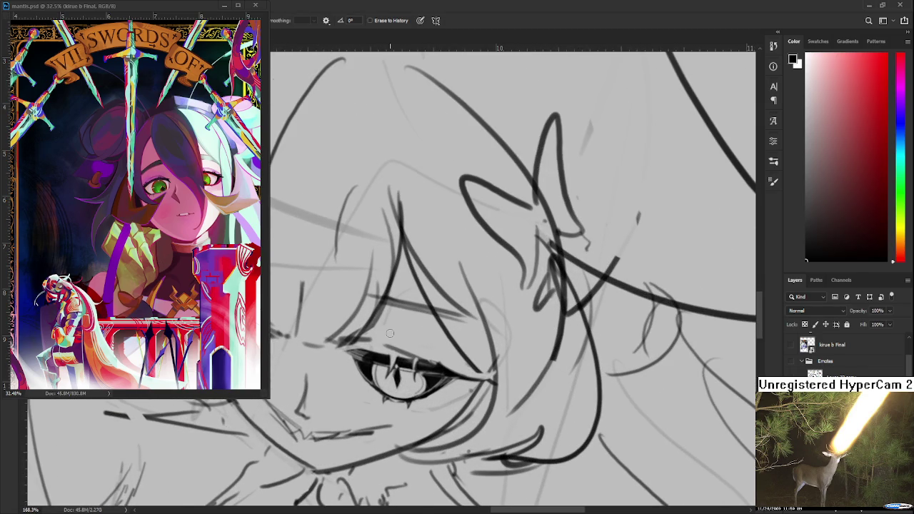
pyautogui.press('r')
pyautogui.moveTo(417, 348)
pyautogui.mouseDown()
pyautogui.moveTo(384, 349)
pyautogui.moveTo(393, 353)
pyautogui.moveTo(385, 363)
pyautogui.moveTo(387, 326)
pyautogui.moveTo(429, 308)
pyautogui.mouseUp()
pyautogui.press('b')
pyautogui.moveTo(377, 332); pyautogui.dragTo(394, 327)
pyautogui.press('e')
pyautogui.moveTo(429, 309); pyautogui.dragTo(411, 316)
pyautogui.press('b')
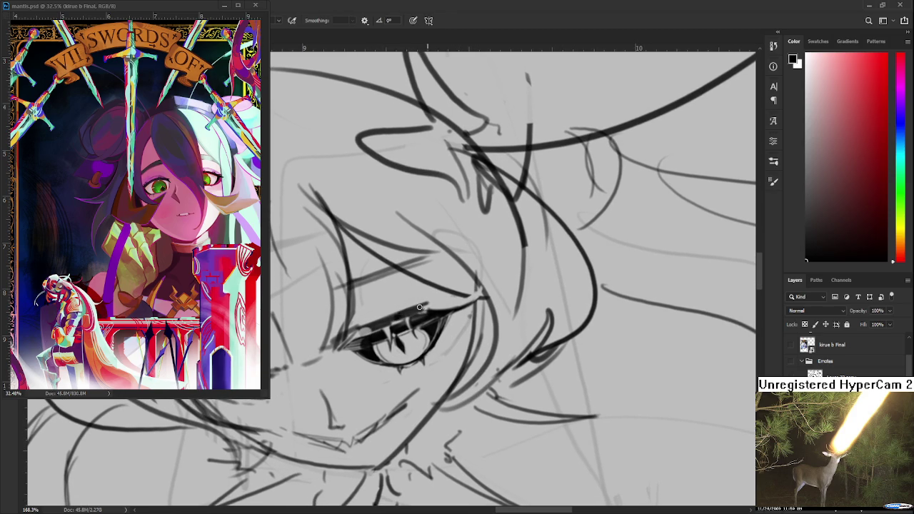
pyautogui.press('e')
pyautogui.press('b')
# Erase small highlights into the lash line, level the eye, and zoom out to the whole sketch.
pyautogui.press('r')
pyautogui.moveTo(424, 308); pyautogui.dragTo(628, 264)
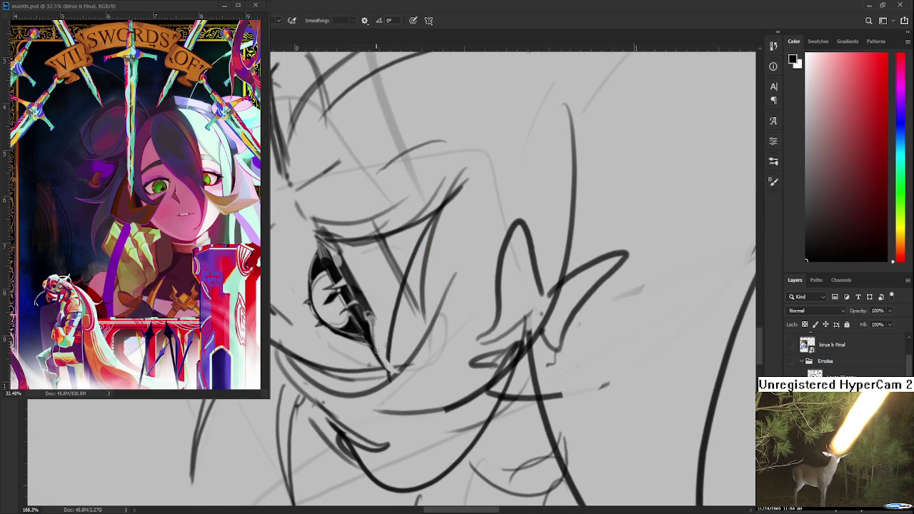
pyautogui.press('e')
pyautogui.press('b')
pyautogui.press('e')
pyautogui.moveTo(375, 299); pyautogui.dragTo(412, 309)
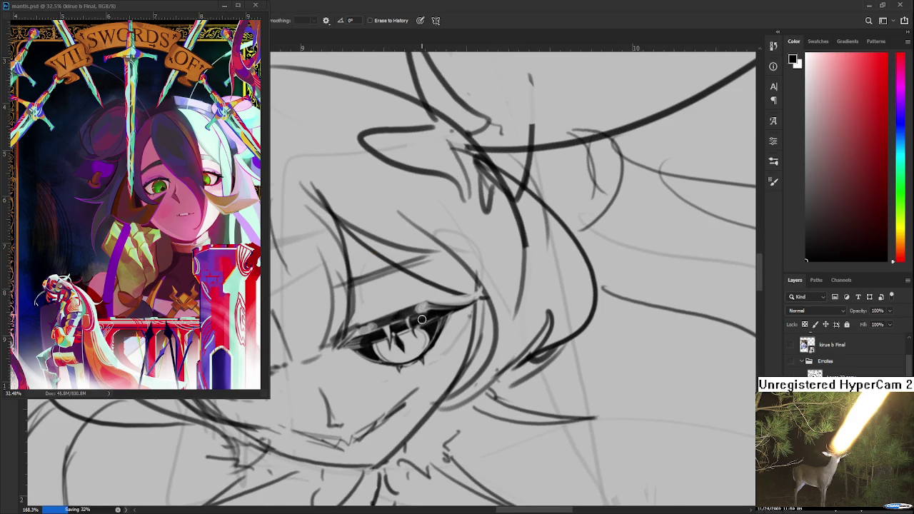
pyautogui.scroll(-2, 420, 328)
pyautogui.scroll(-5, 410, 337)
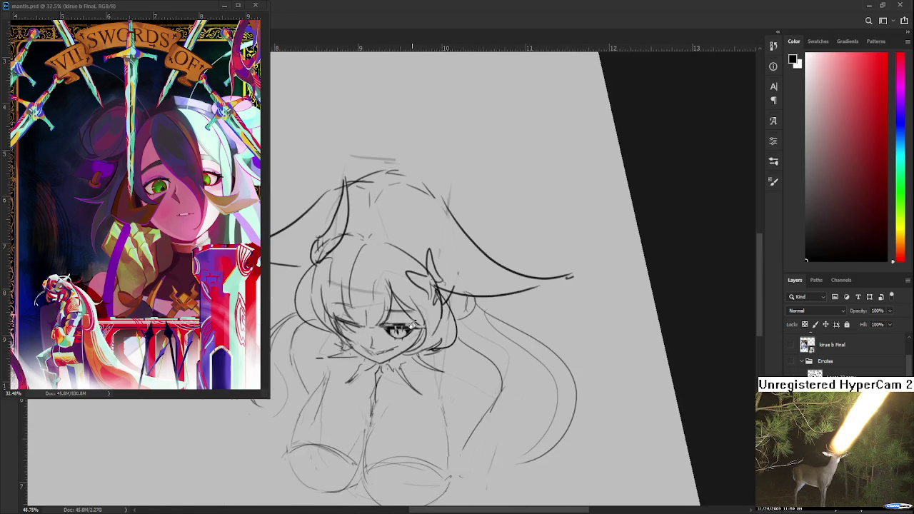
pyautogui.moveTo(429, 342); pyautogui.dragTo(462, 364)
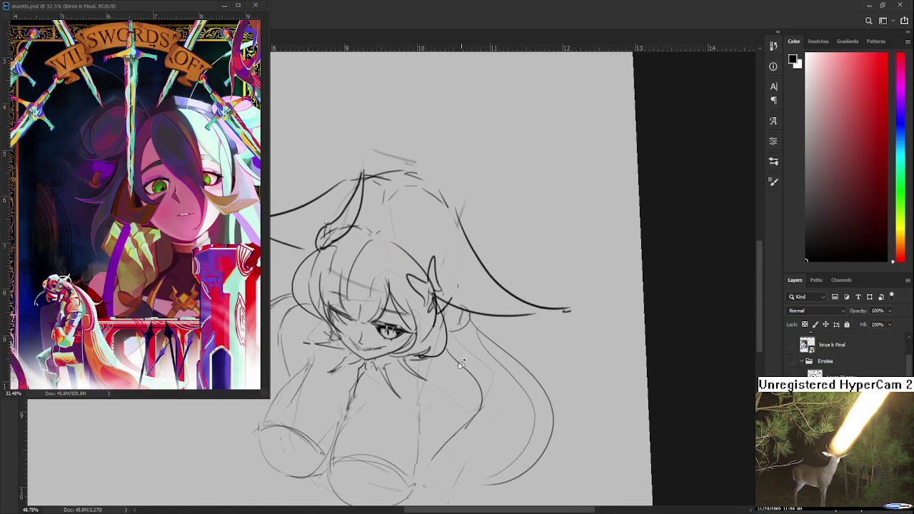